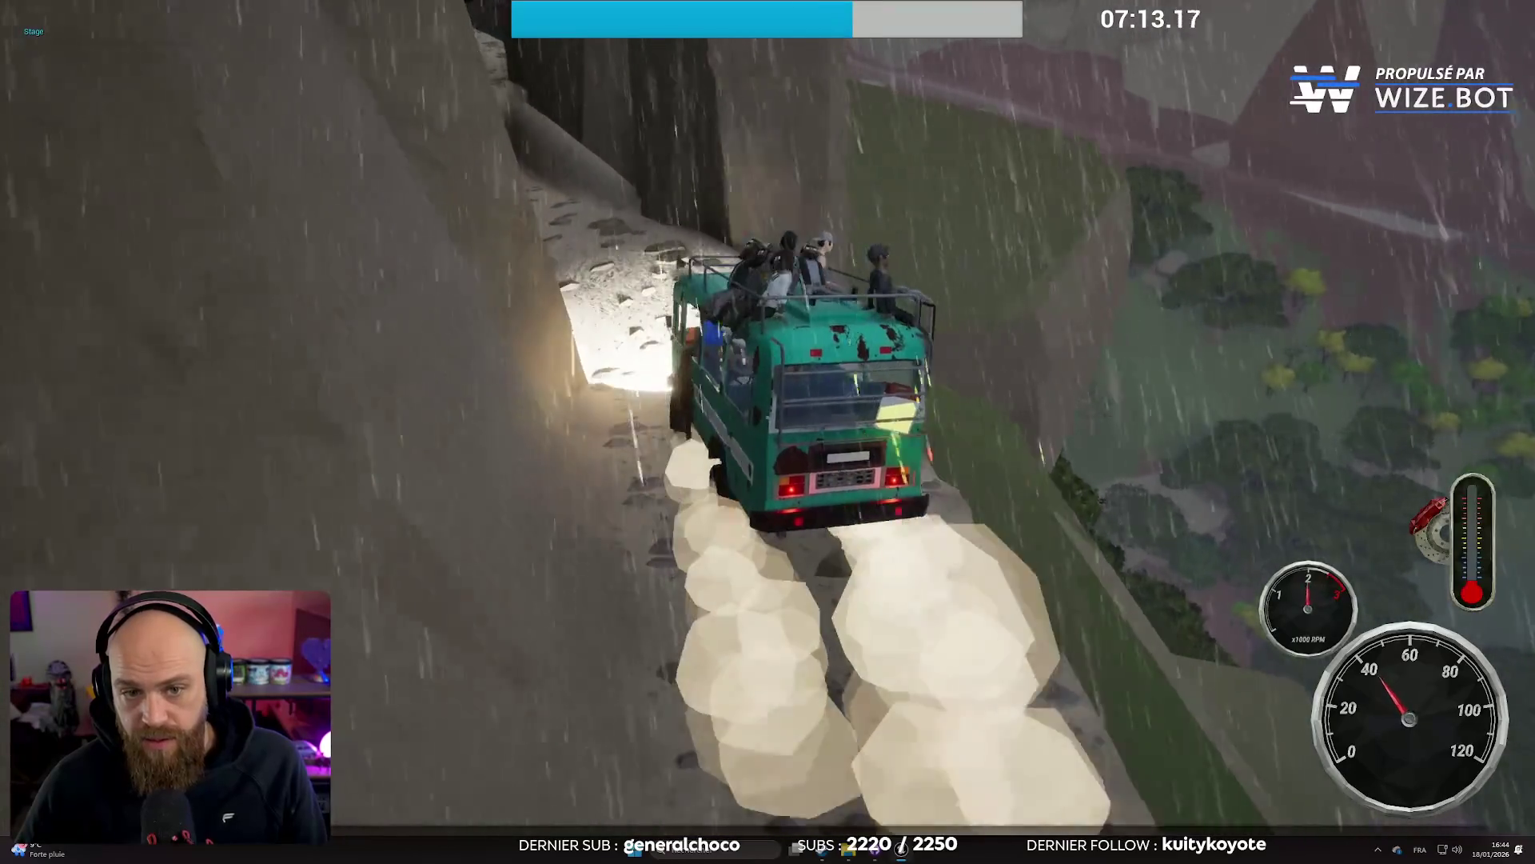
While driving the bus, switch to the first-person driver's view and back to the chase view
{"action": "key", "text": "c"}
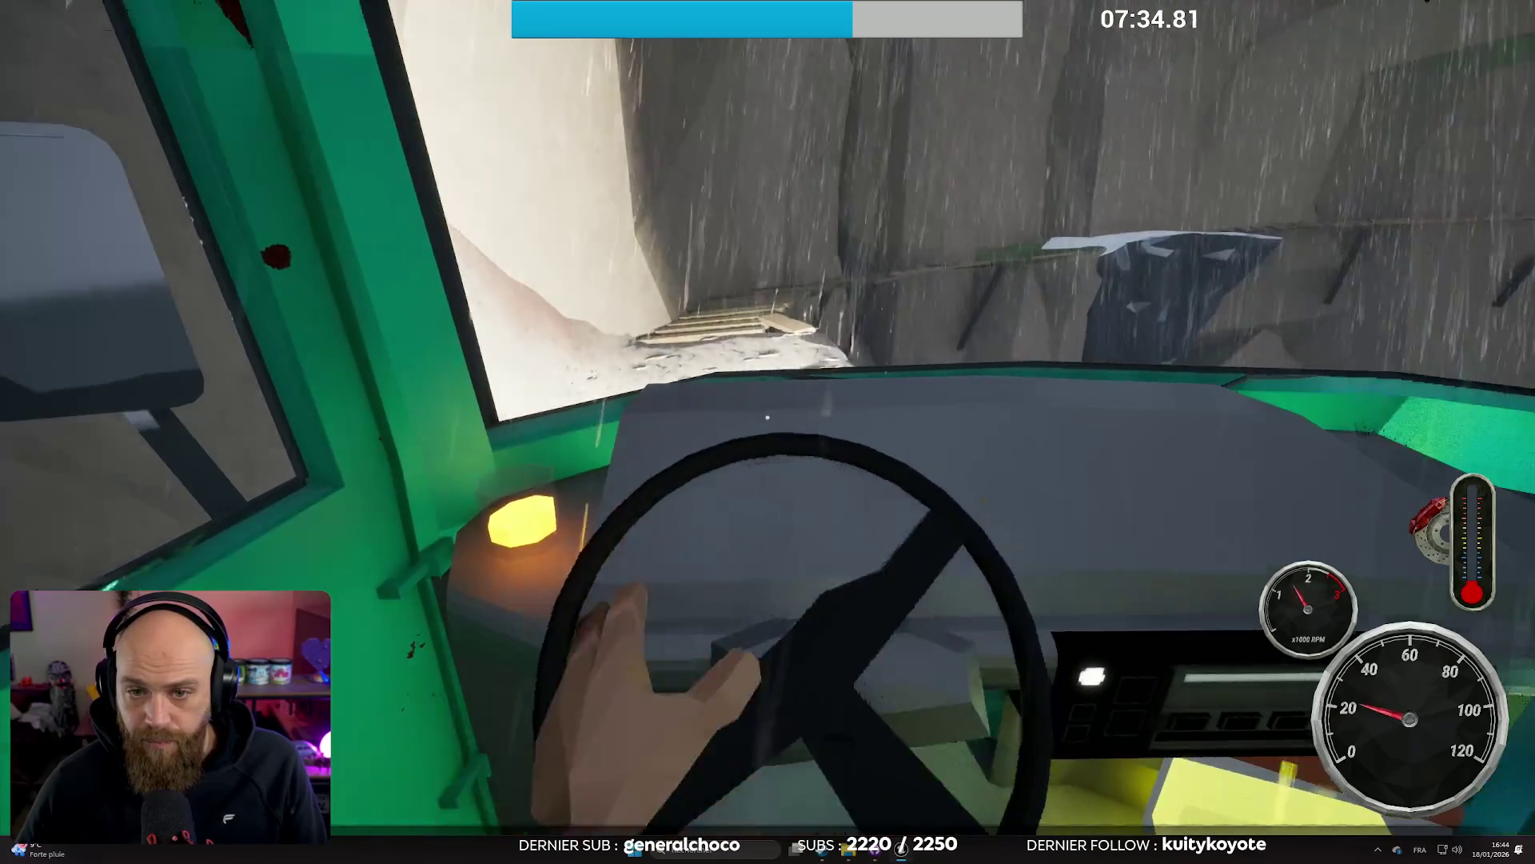
{"action": "key", "text": "c"}
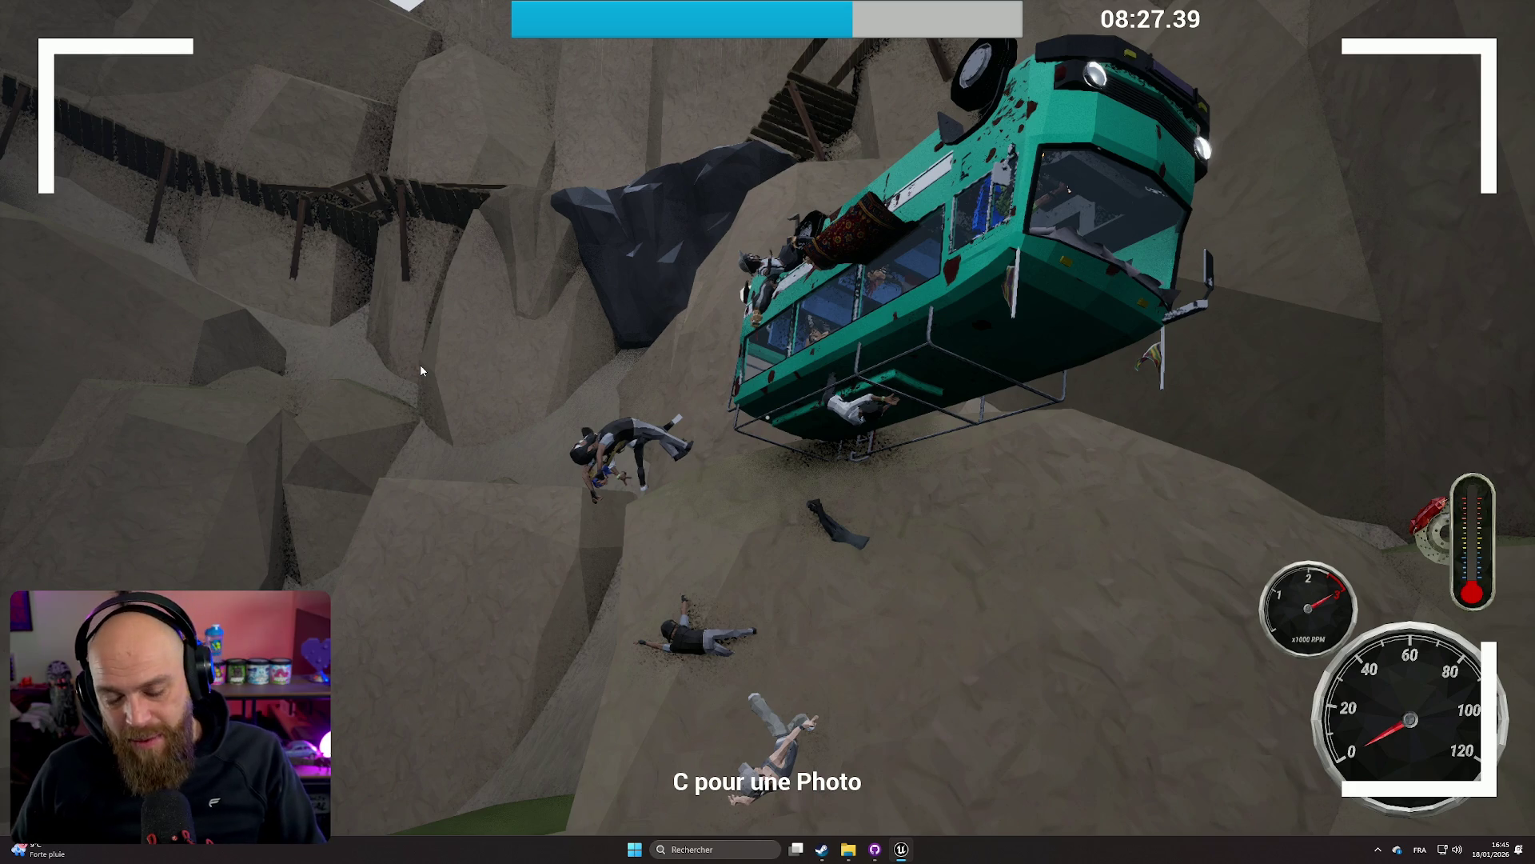
Stop the test session and frame the editor view on the yellow bridge section
{"action": "key", "text": "Escape"}
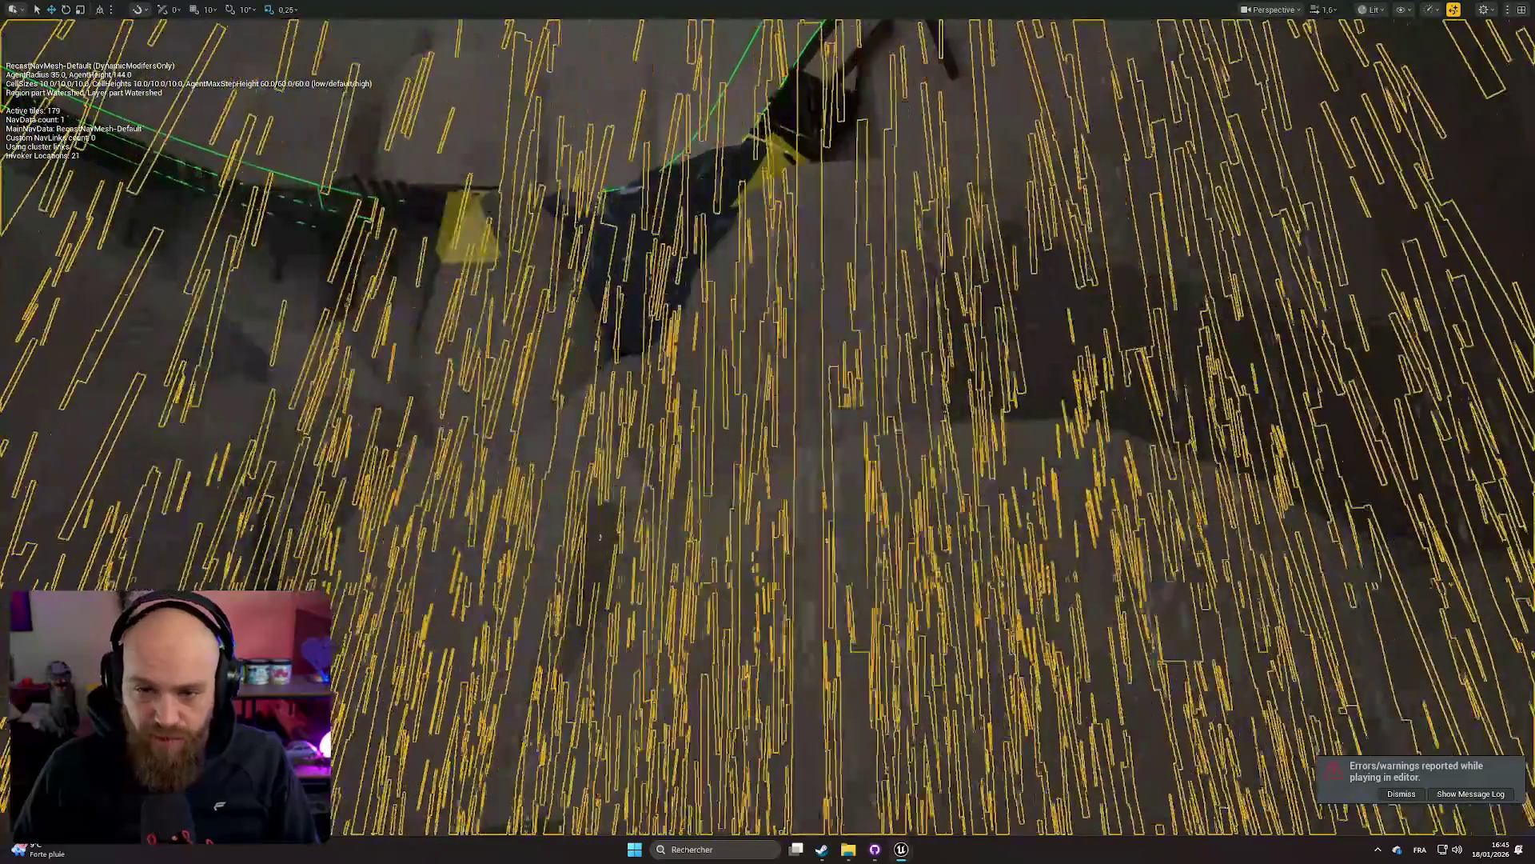
{"action": "scroll", "coordinate": [768, 432], "scroll_direction": "down", "scroll_amount": 10}
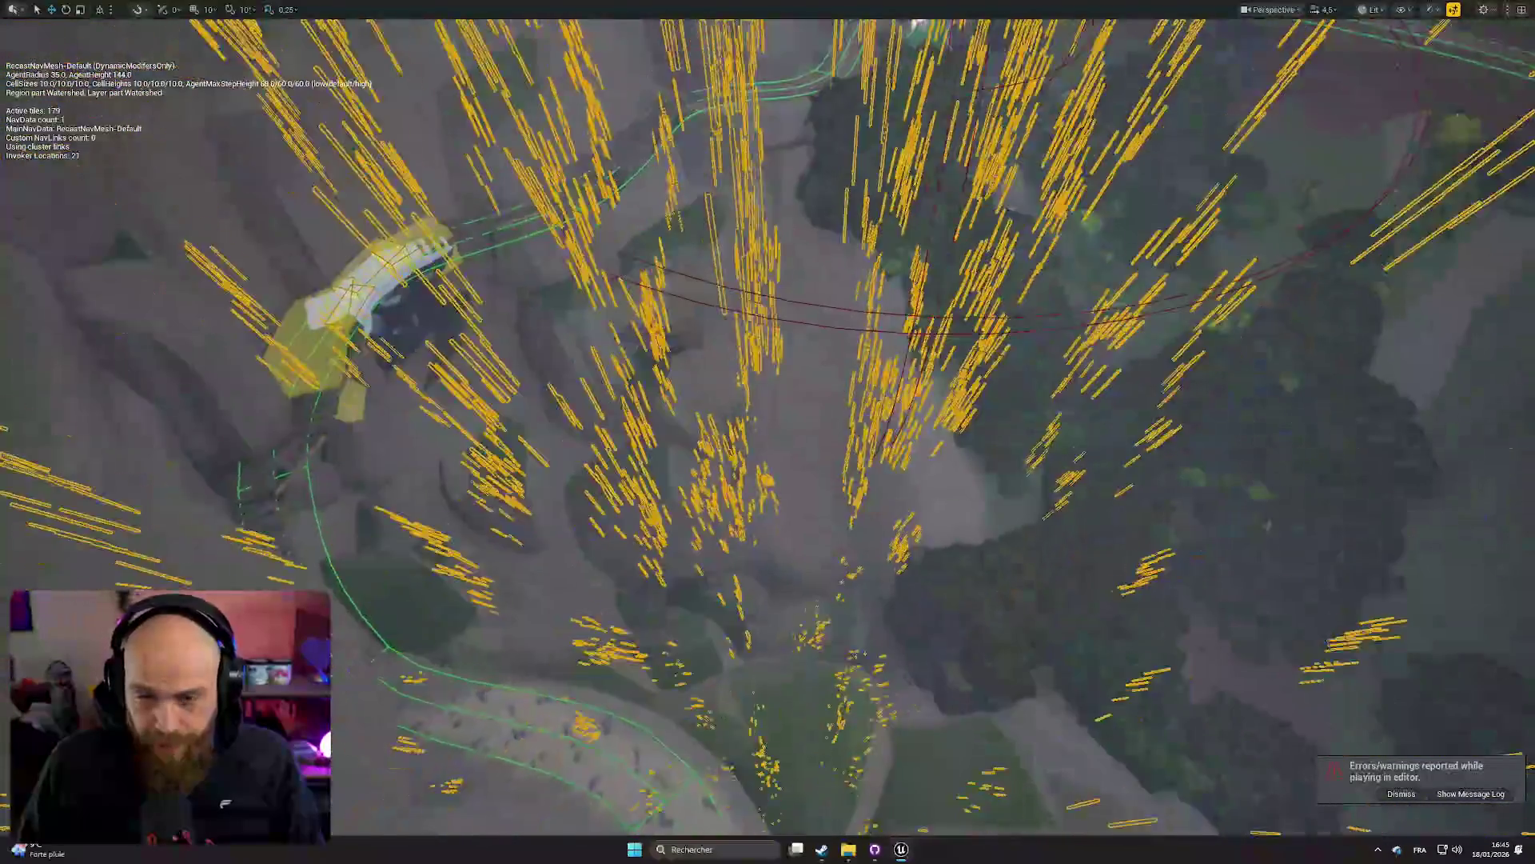
{"action": "key", "text": "f"}
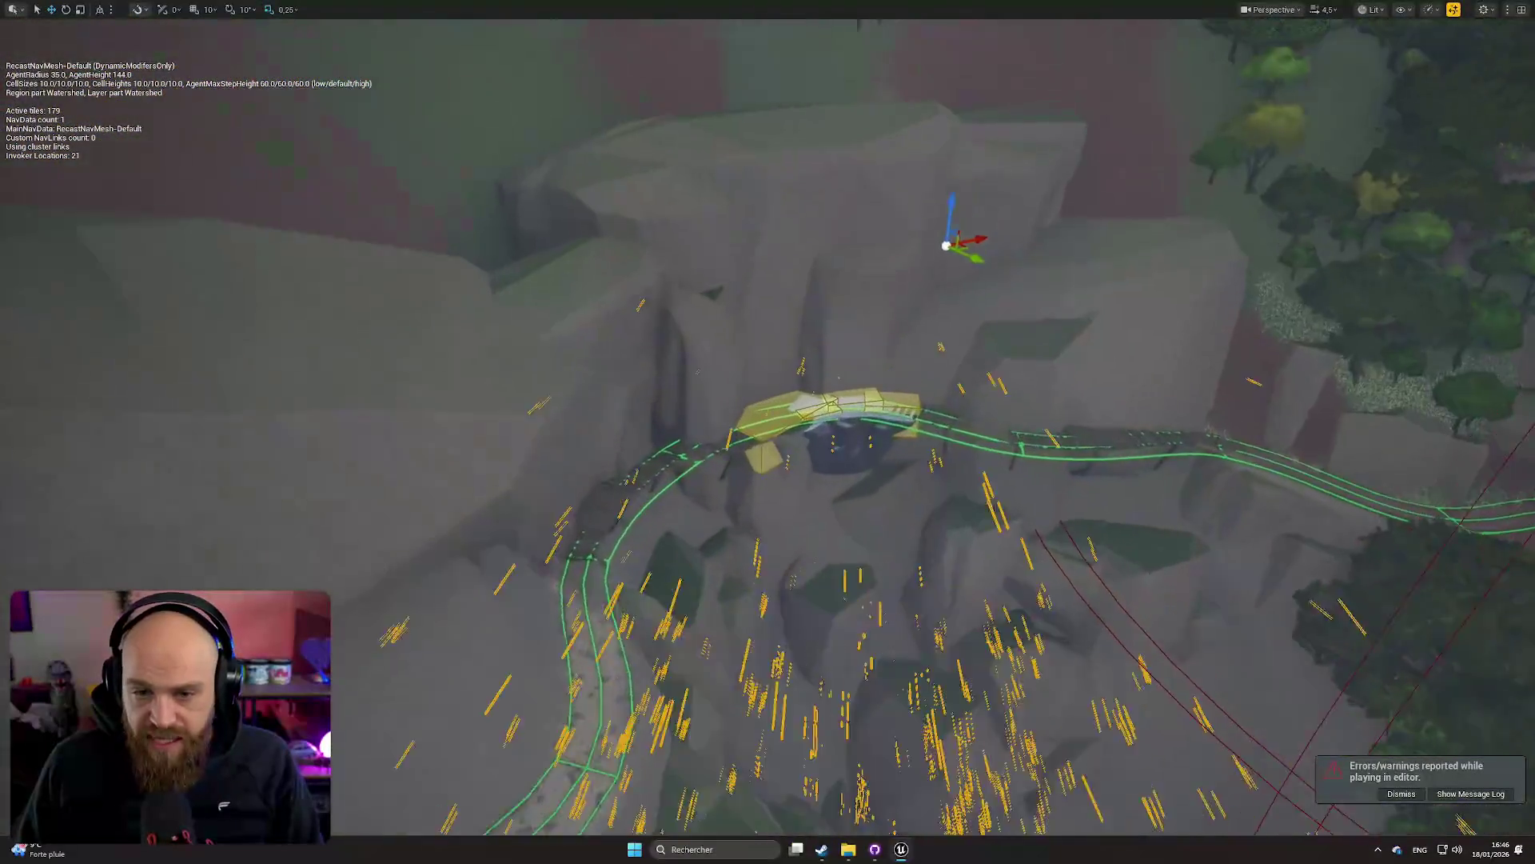
Orbit in close around the yellow and white bridge, then exit immersive mode with F11
{"action": "scroll", "coordinate": [768, 432], "scroll_direction": "up", "scroll_amount": 10}
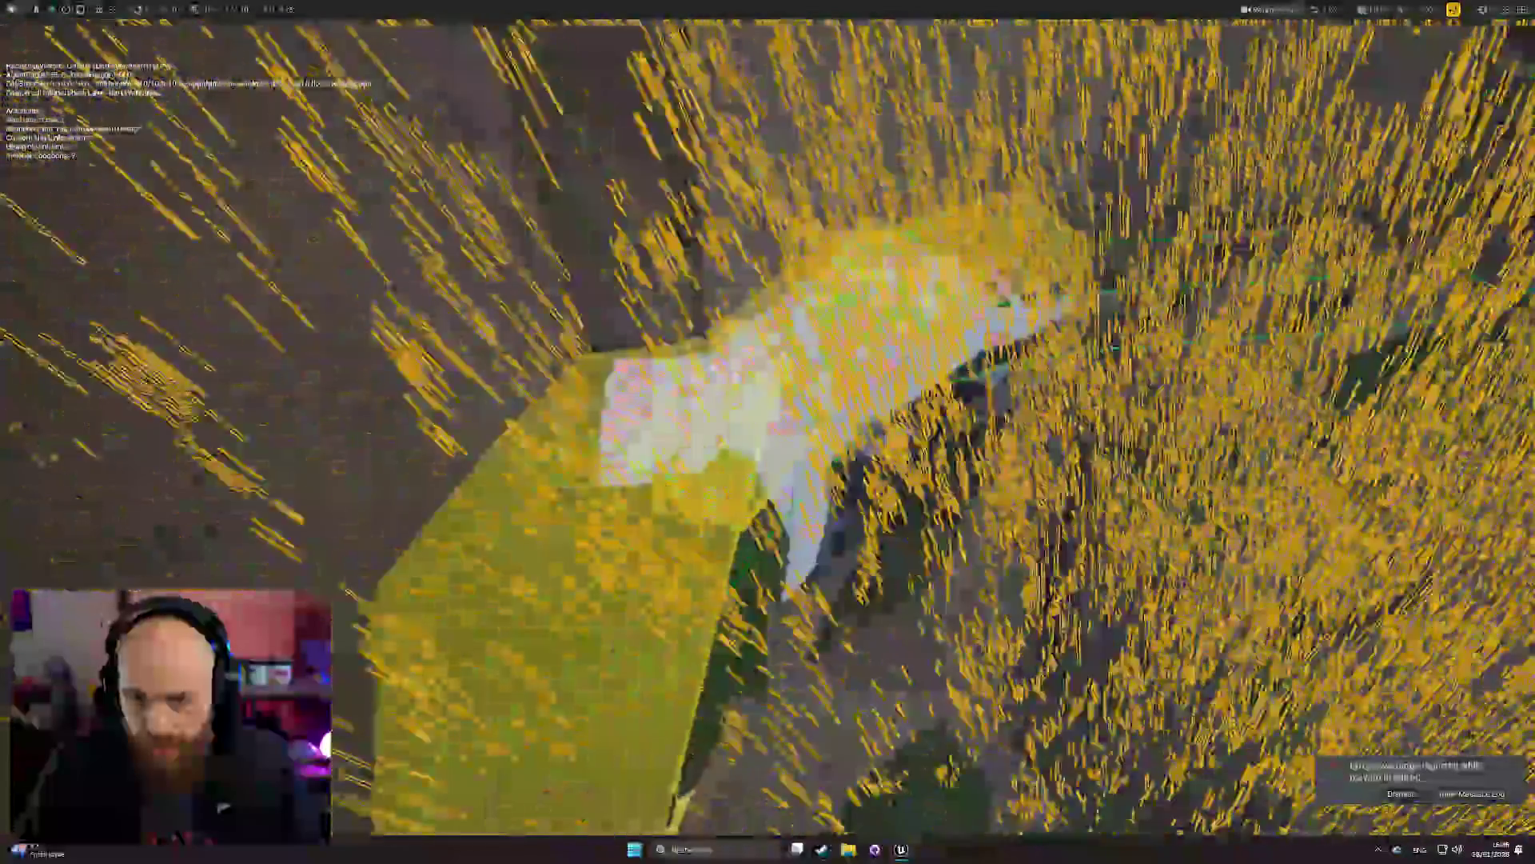
{"action": "scroll", "coordinate": [768, 432], "scroll_direction": "down", "scroll_amount": 8}
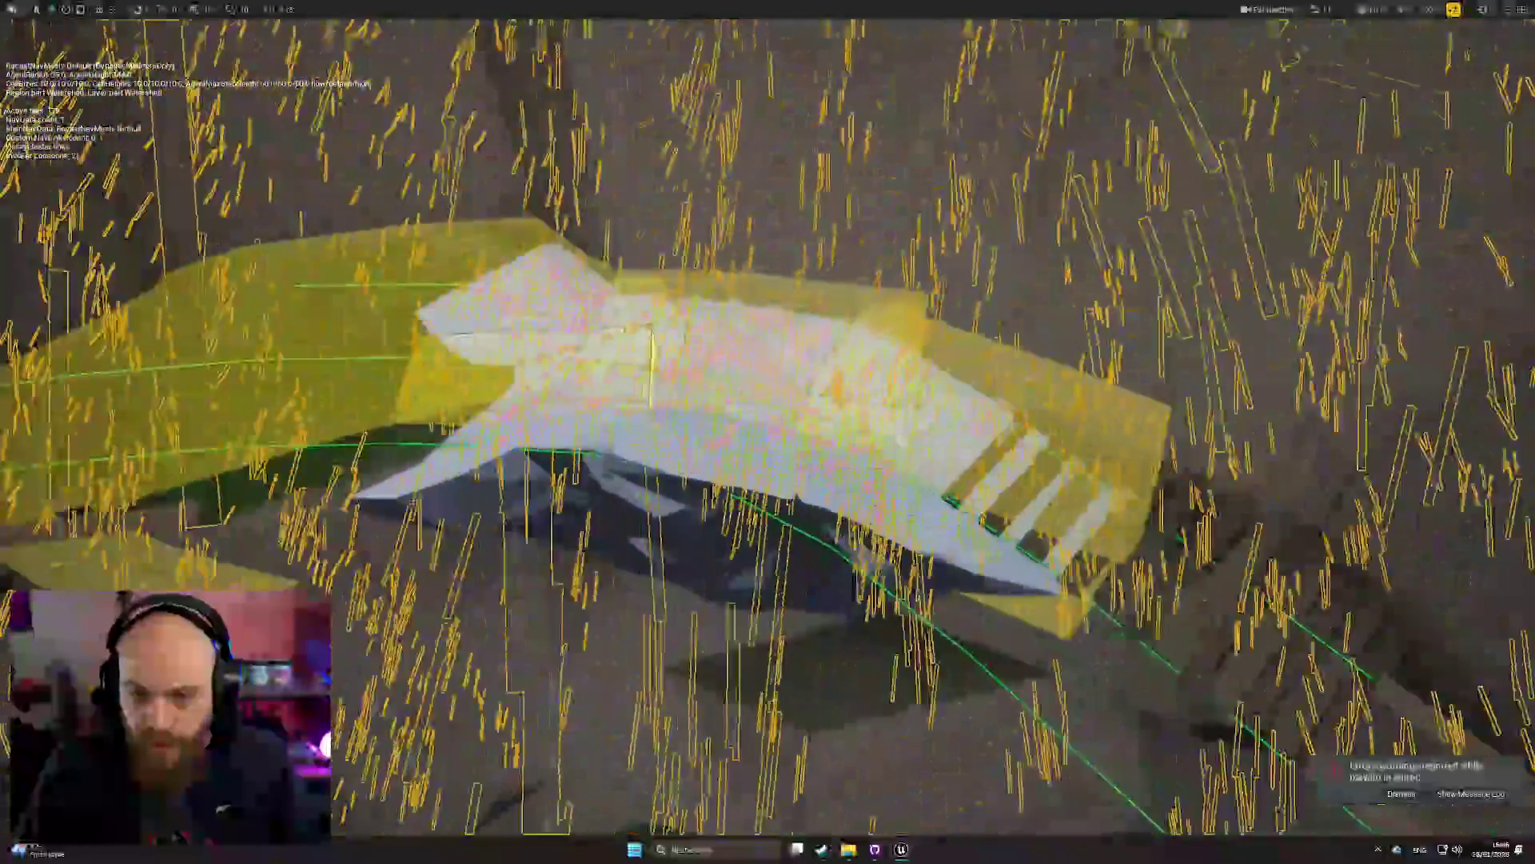
{"action": "left_click_drag", "start_coordinate": [768, 432], "coordinate": [920, 416]}
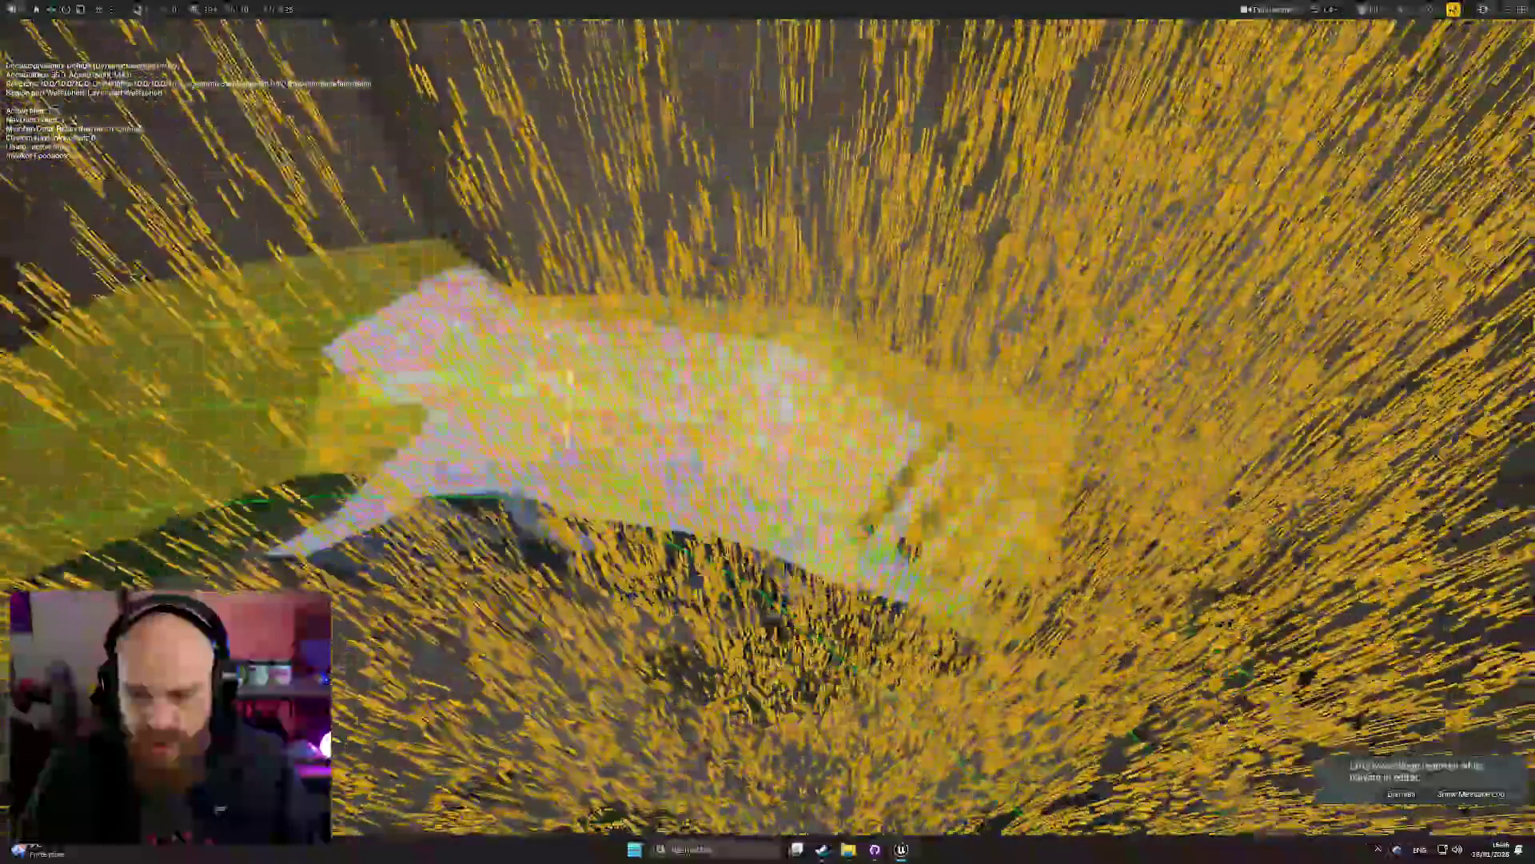
{"action": "scroll", "coordinate": [768, 432], "scroll_direction": "down", "scroll_amount": 10}
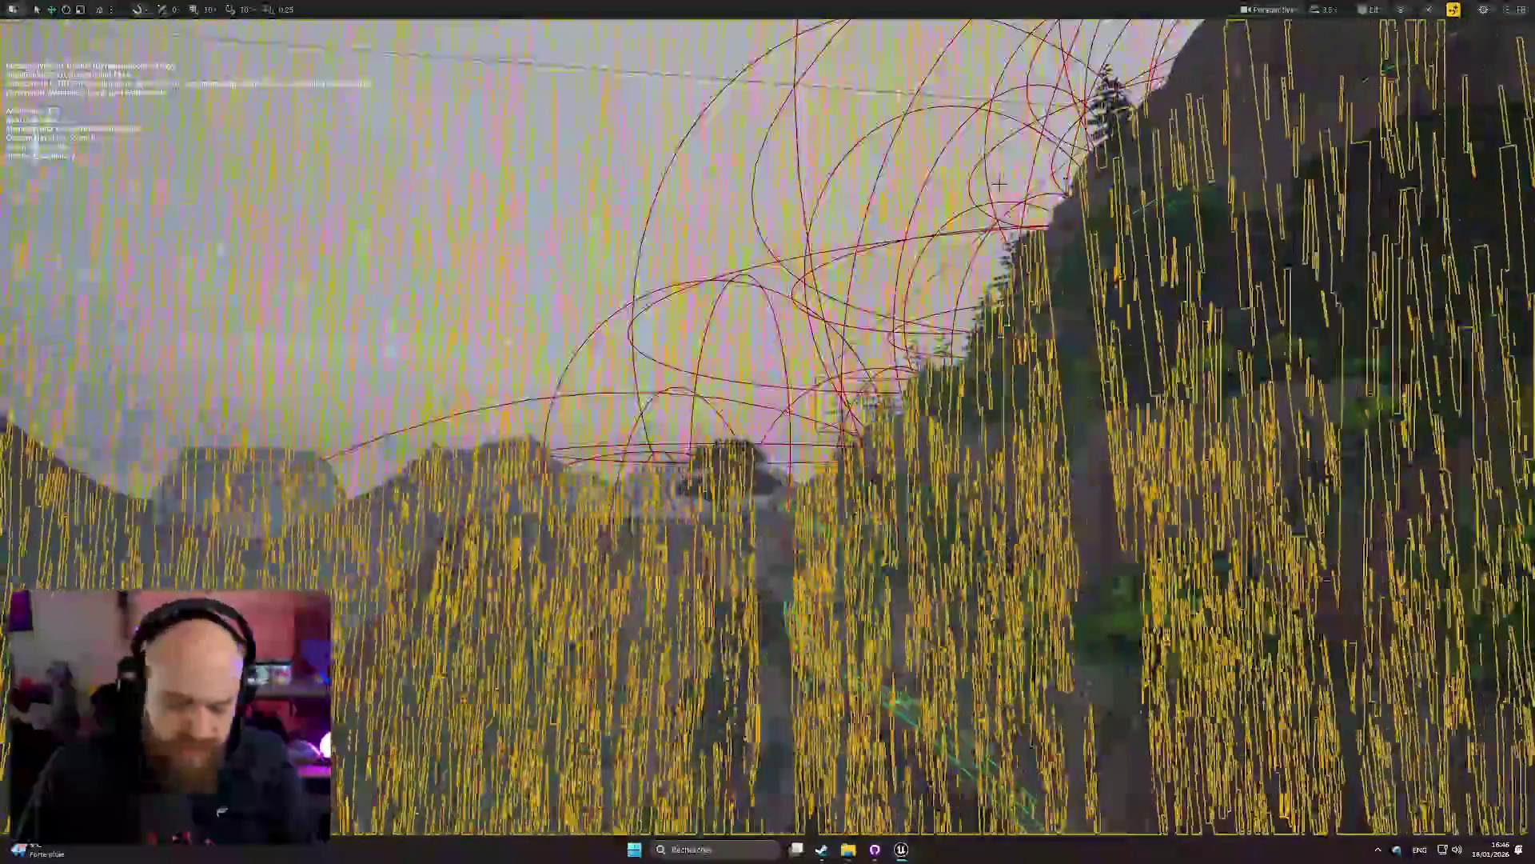
{"action": "key", "text": "F11"}
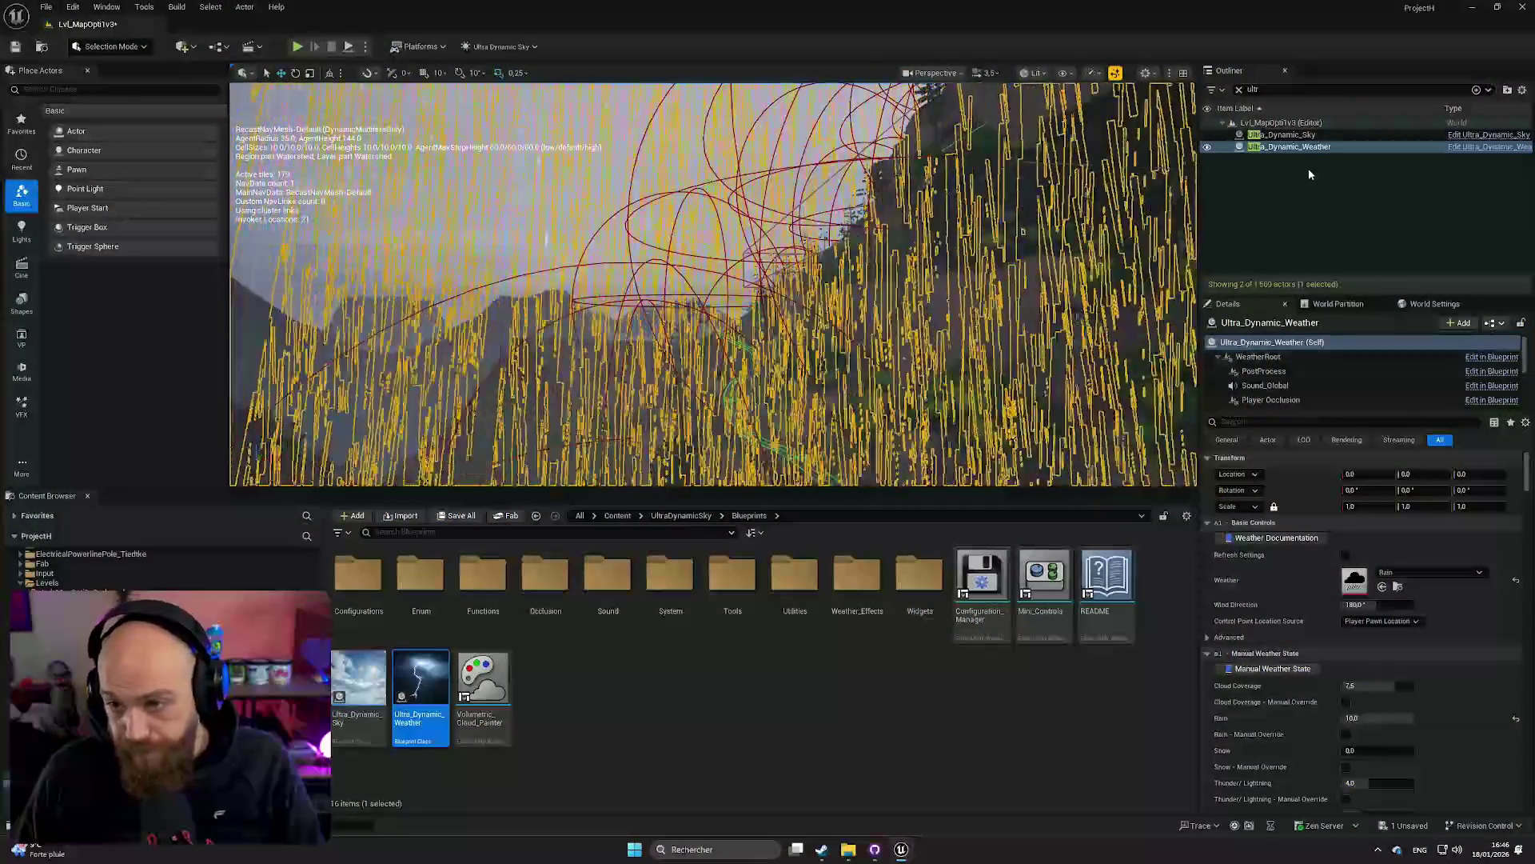
Delete Ultra_Dynamic_Weather despite its references, then select Ultra_Dynamic_Sky to show its settings
{"action": "left_click", "coordinate": [1303, 147]}
{"action": "key", "text": "Delete"}
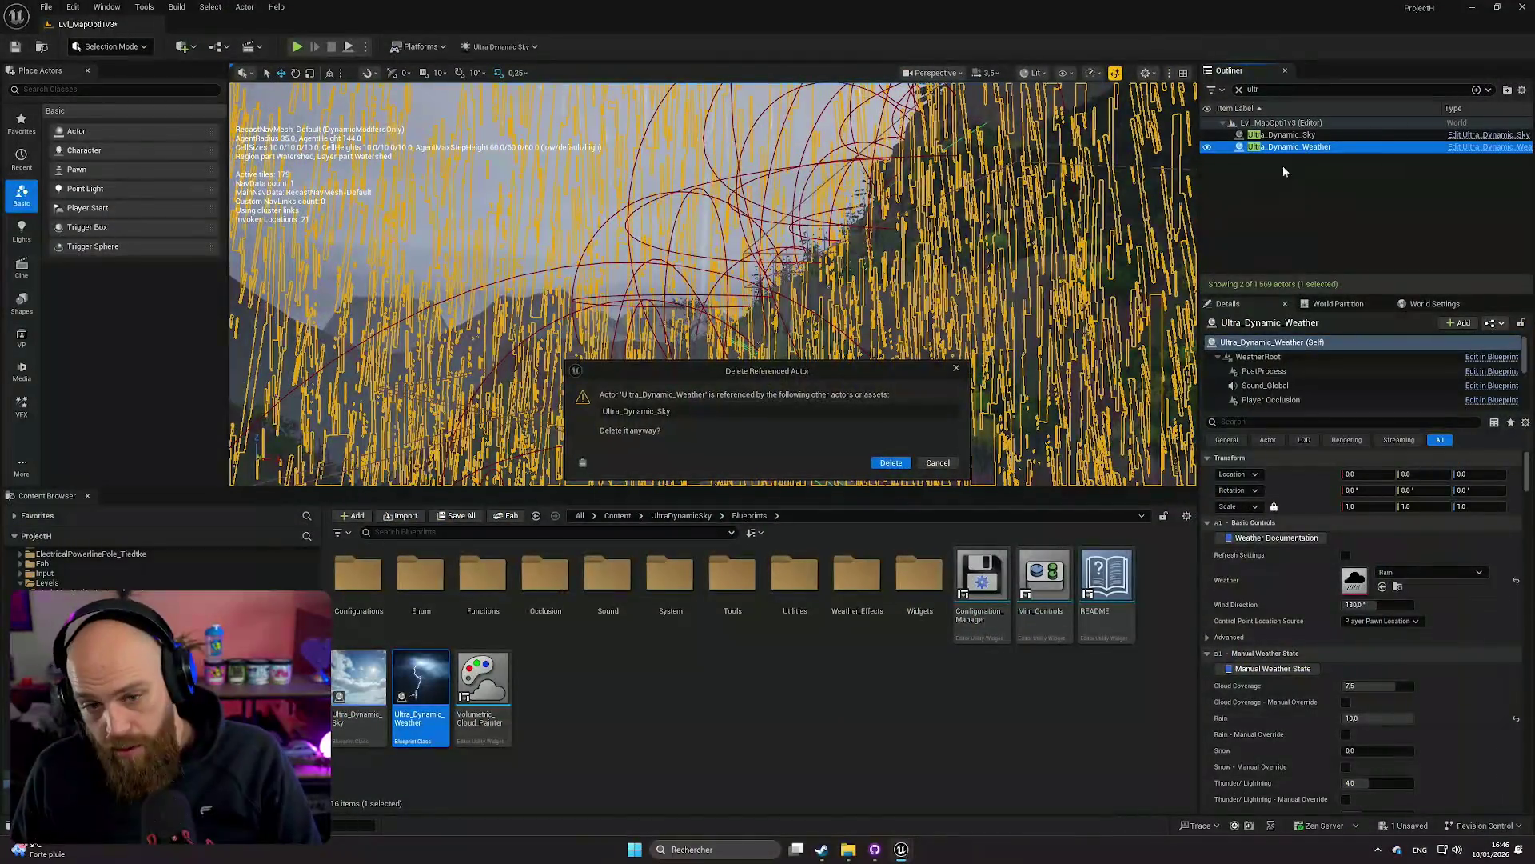
{"action": "left_click", "coordinate": [901, 464]}
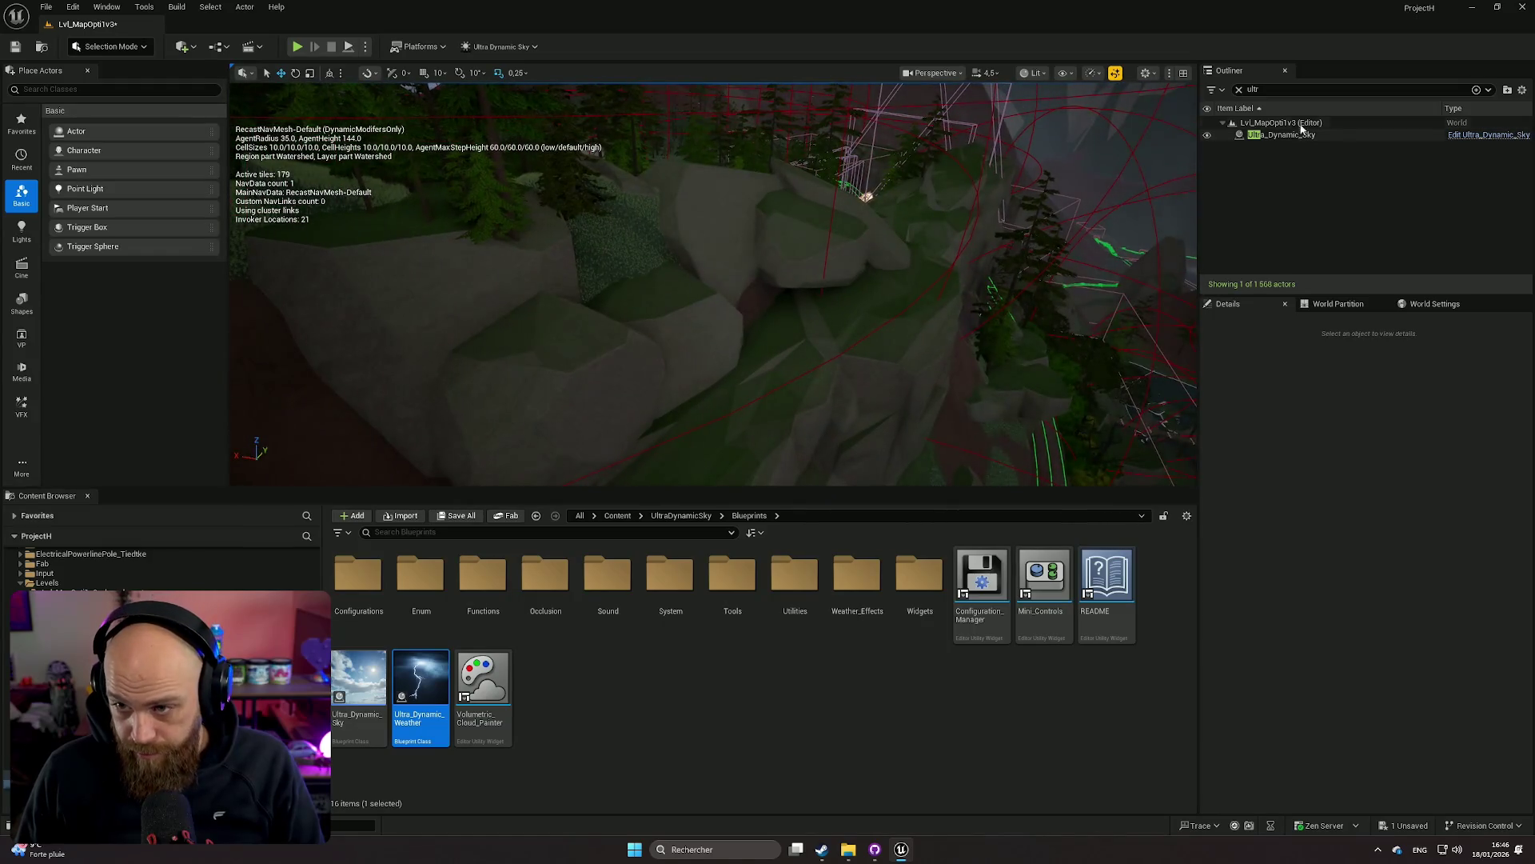
{"action": "left_click", "coordinate": [1334, 133]}
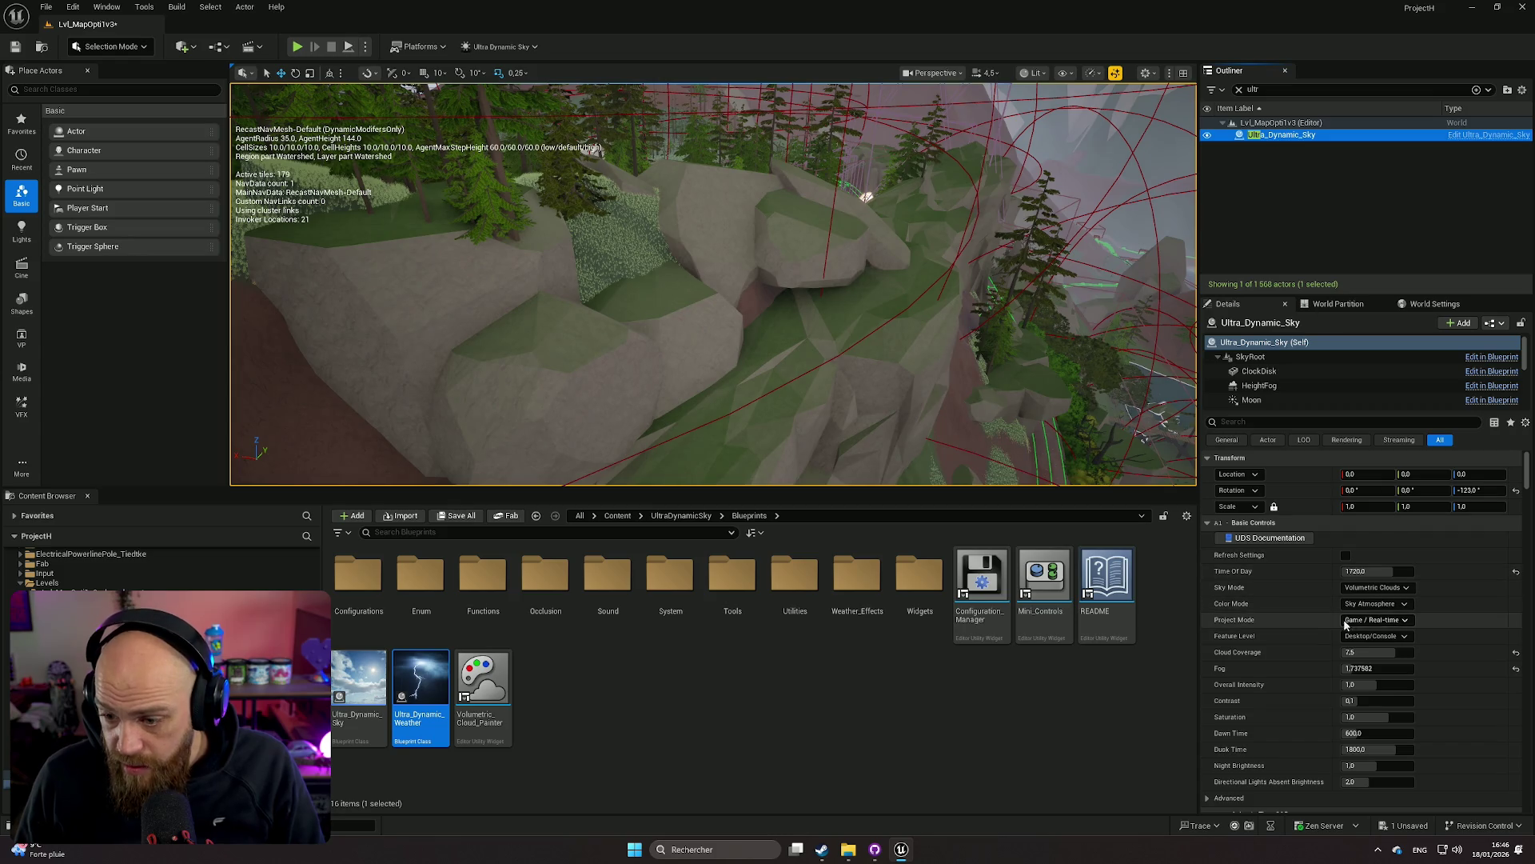
In the sky's Details, reset Fog to its 1.0 default and Cloud Coverage to 3.8
{"action": "scroll", "coordinate": [1345, 623], "scroll_direction": "down", "scroll_amount": 1}
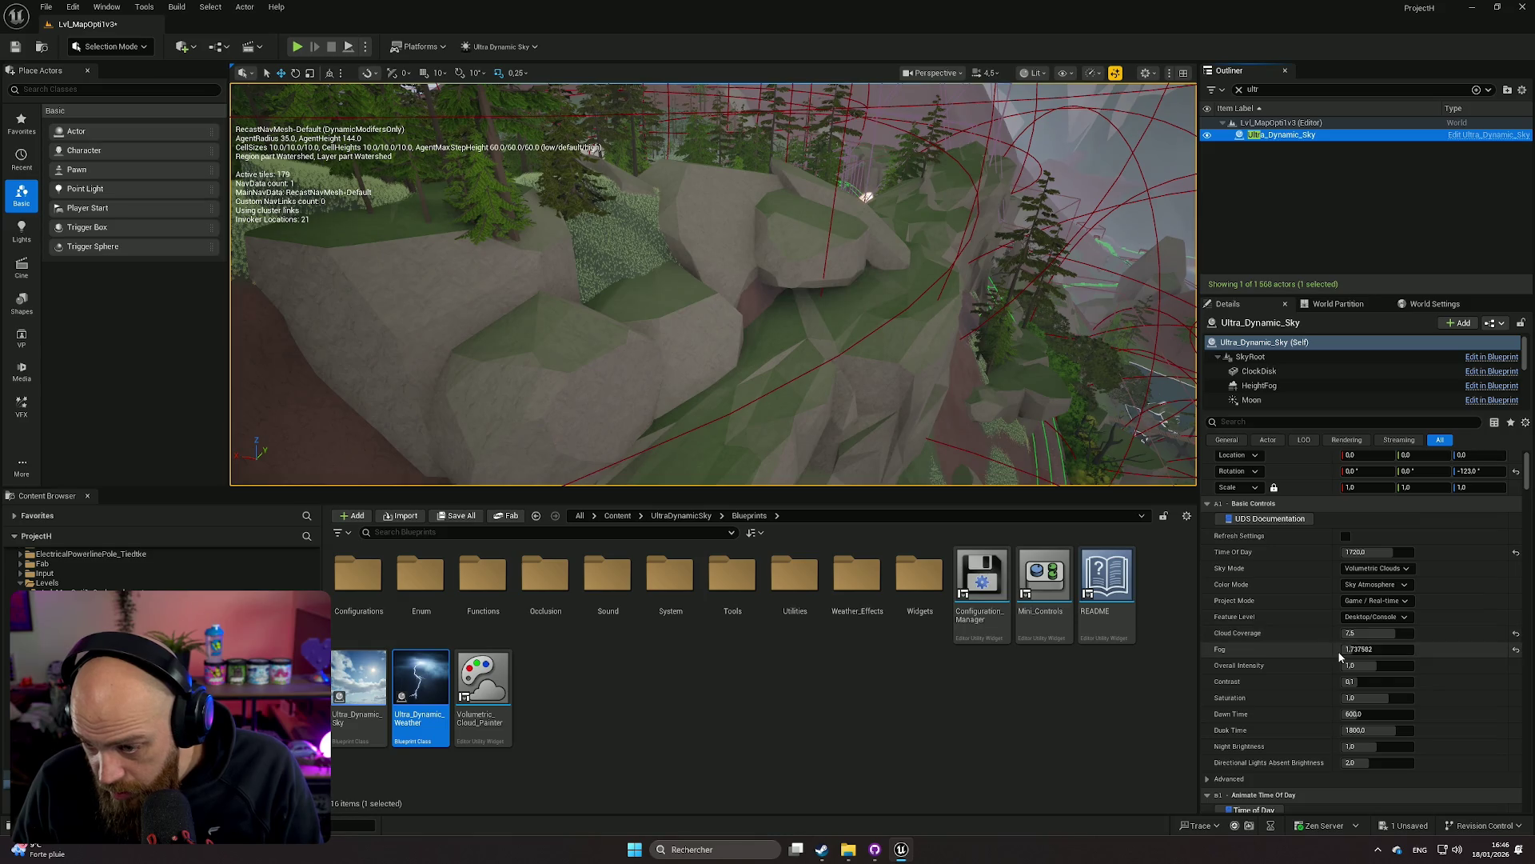
{"action": "scroll", "coordinate": [1332, 690], "scroll_direction": "down", "scroll_amount": 1}
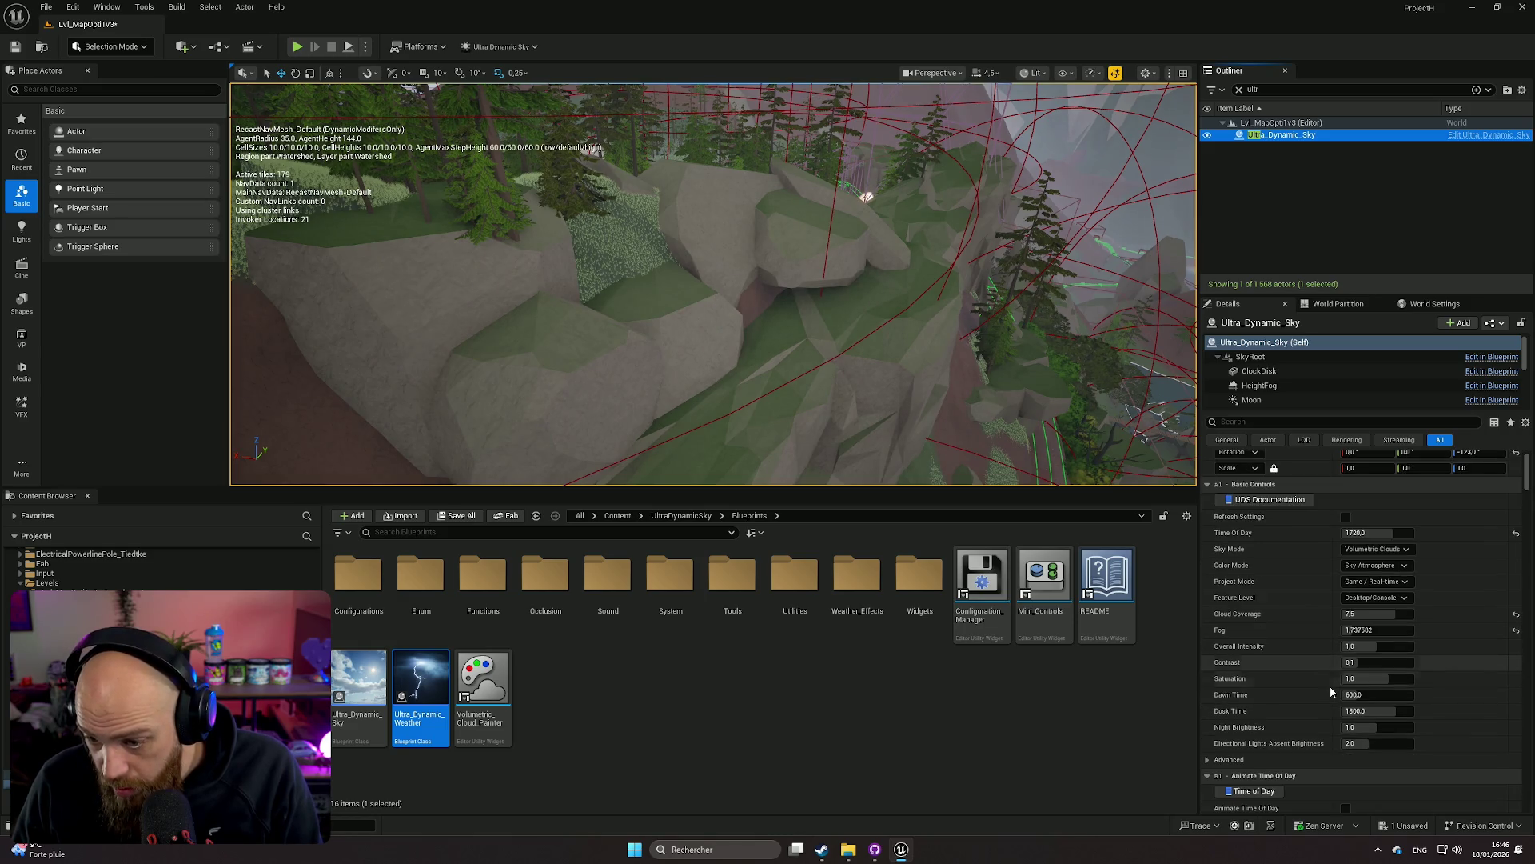
{"action": "scroll", "coordinate": [1318, 681], "scroll_direction": "up", "scroll_amount": 2}
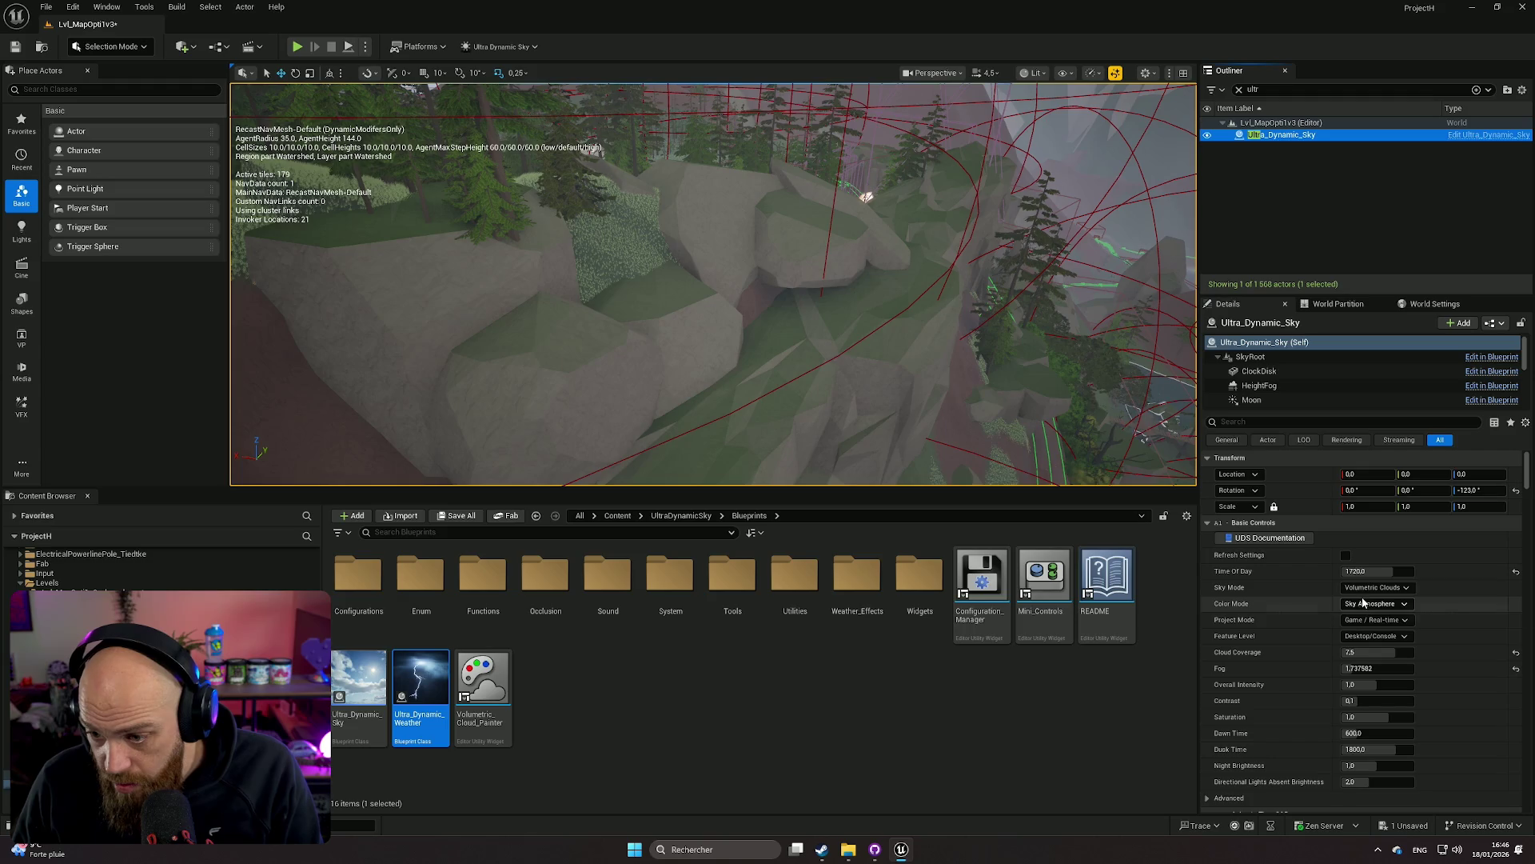
{"action": "scroll", "coordinate": [1327, 617], "scroll_direction": "down", "scroll_amount": 1}
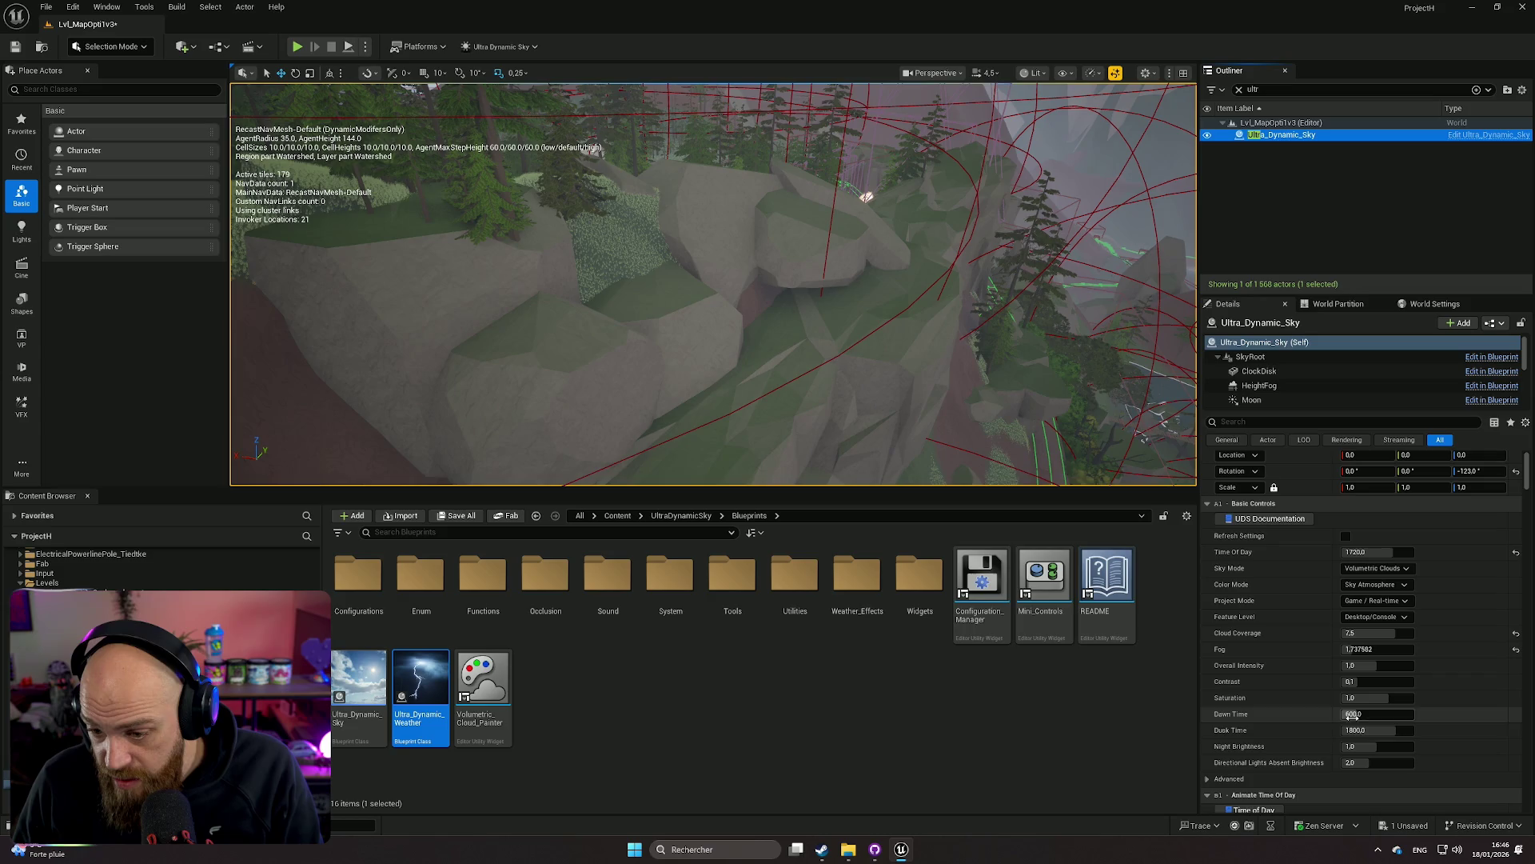
{"action": "scroll", "coordinate": [1320, 712], "scroll_direction": "down", "scroll_amount": 3}
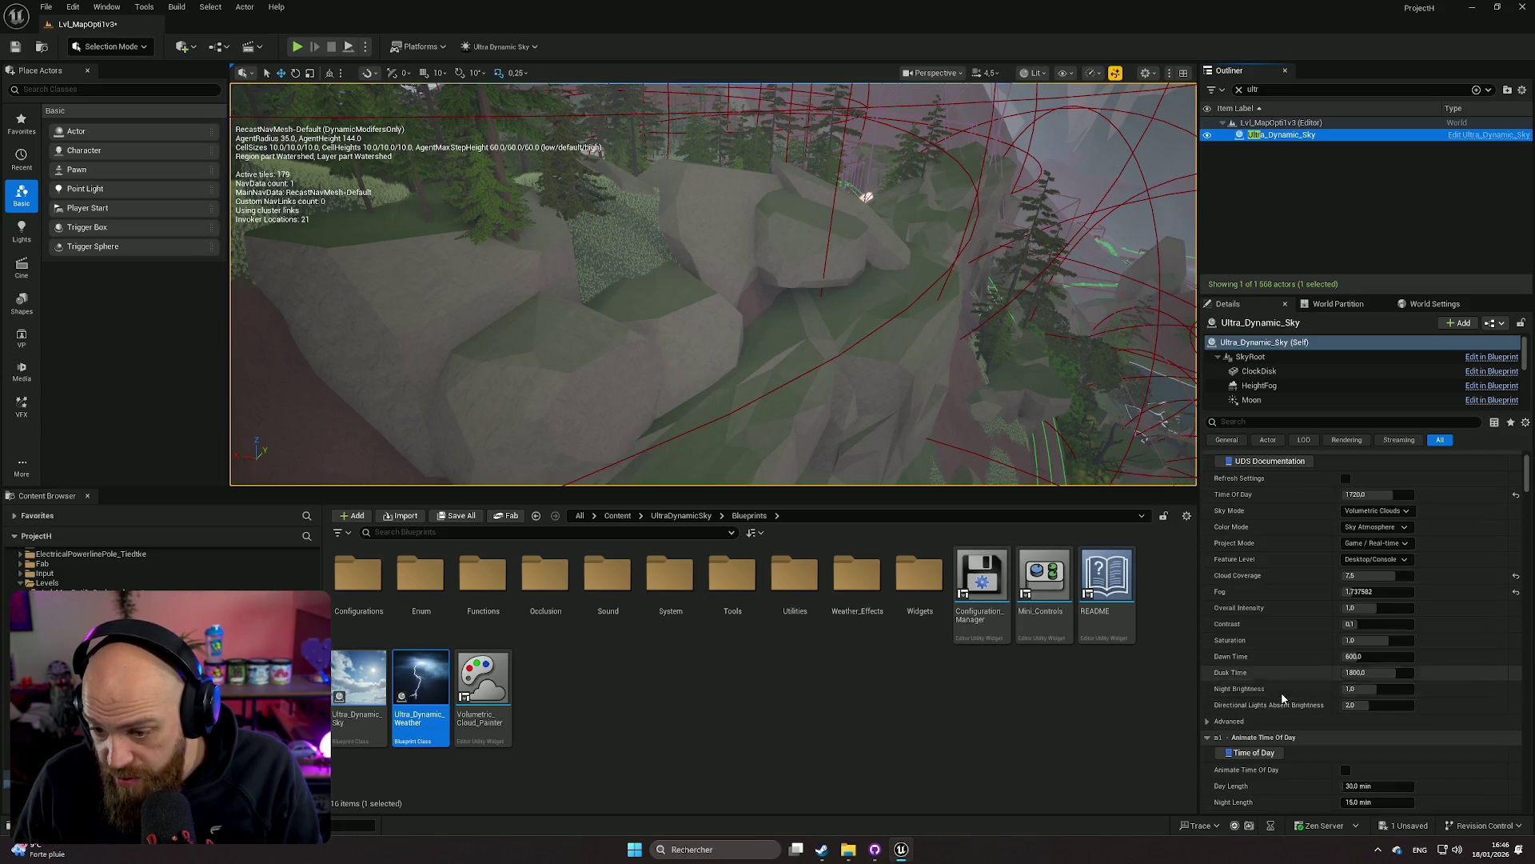
{"action": "scroll", "coordinate": [1288, 688], "scroll_direction": "down", "scroll_amount": 4}
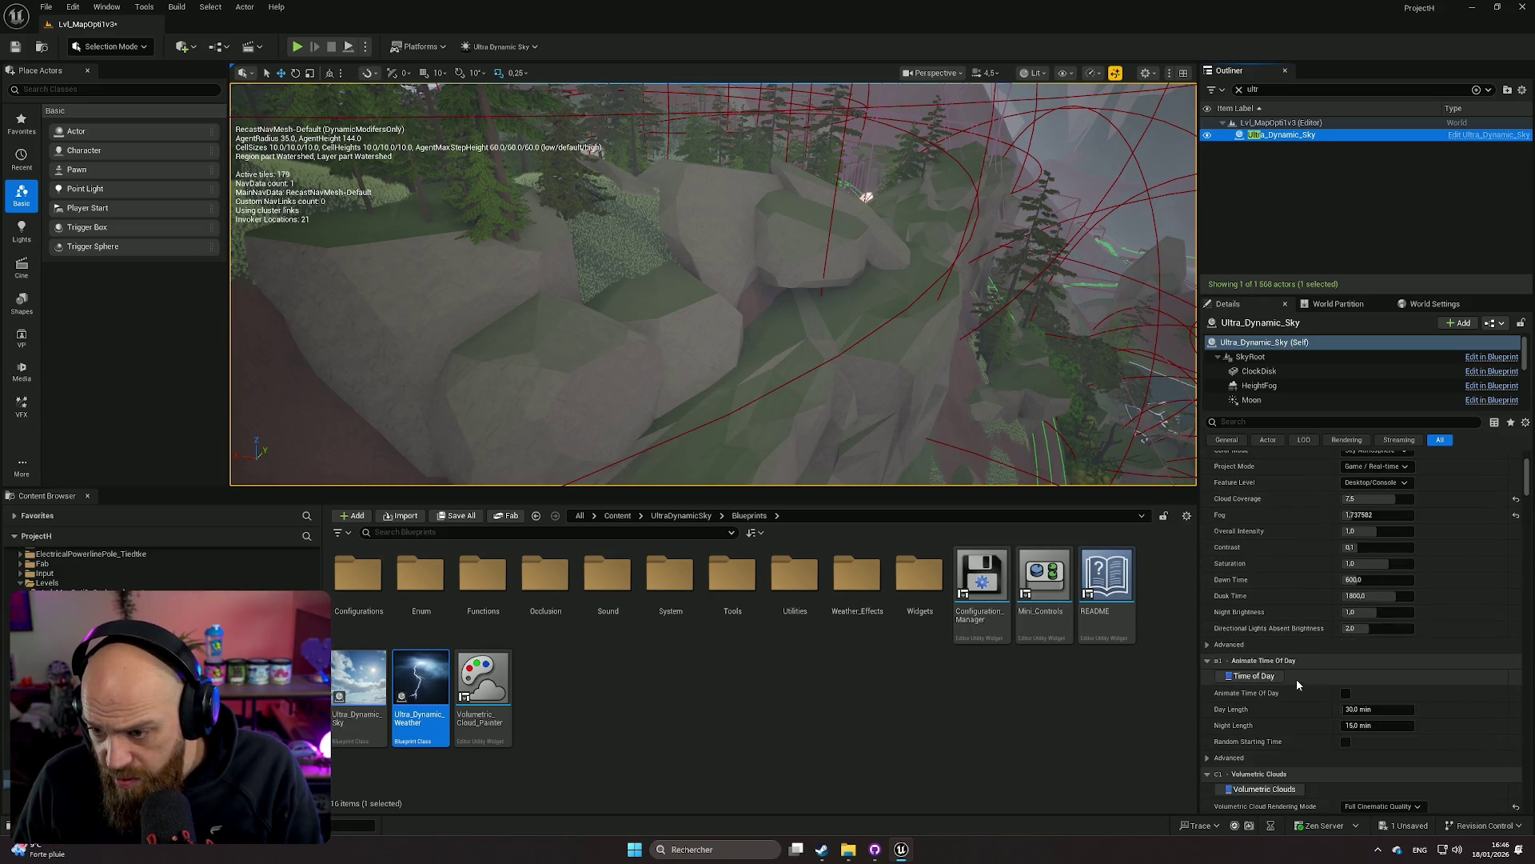
{"action": "left_click_drag", "start_coordinate": [1349, 516], "coordinate": [1351, 527]}
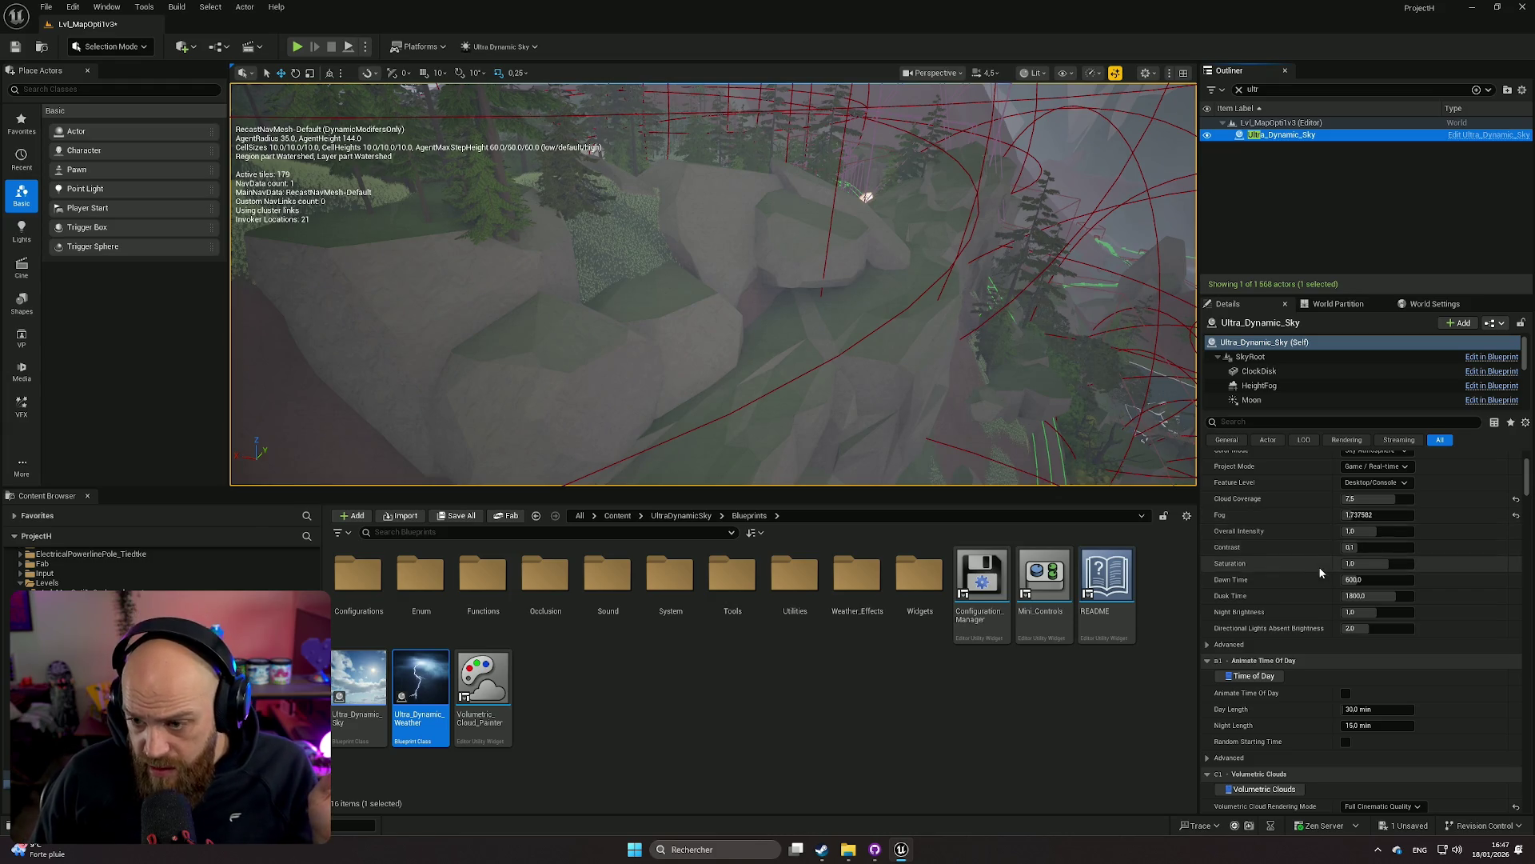
{"action": "scroll", "coordinate": [1320, 567], "scroll_direction": "up", "scroll_amount": 4}
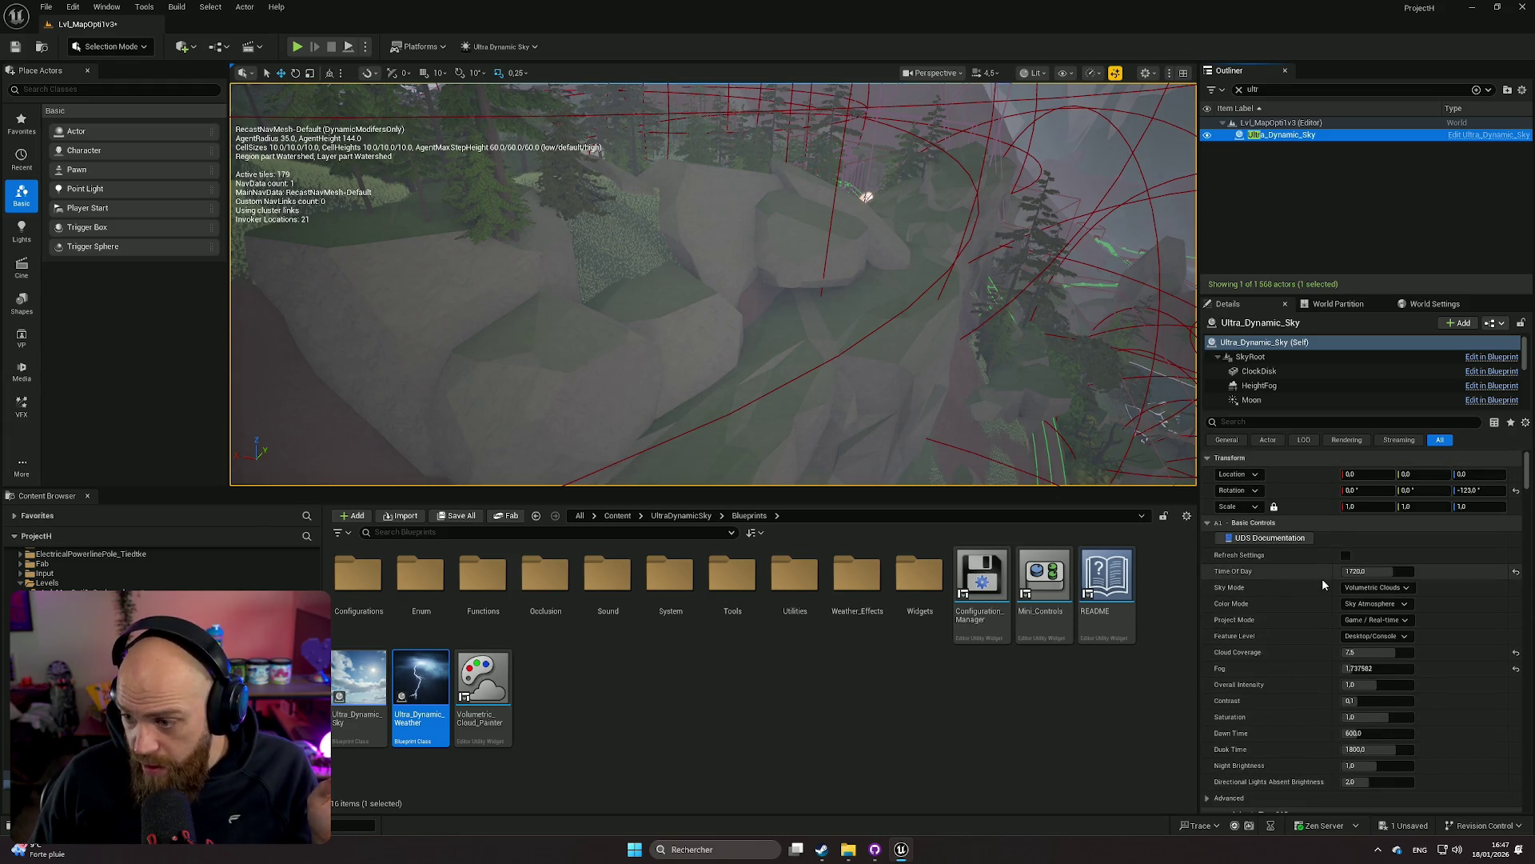
{"action": "scroll", "coordinate": [1322, 578], "scroll_direction": "down", "scroll_amount": 3}
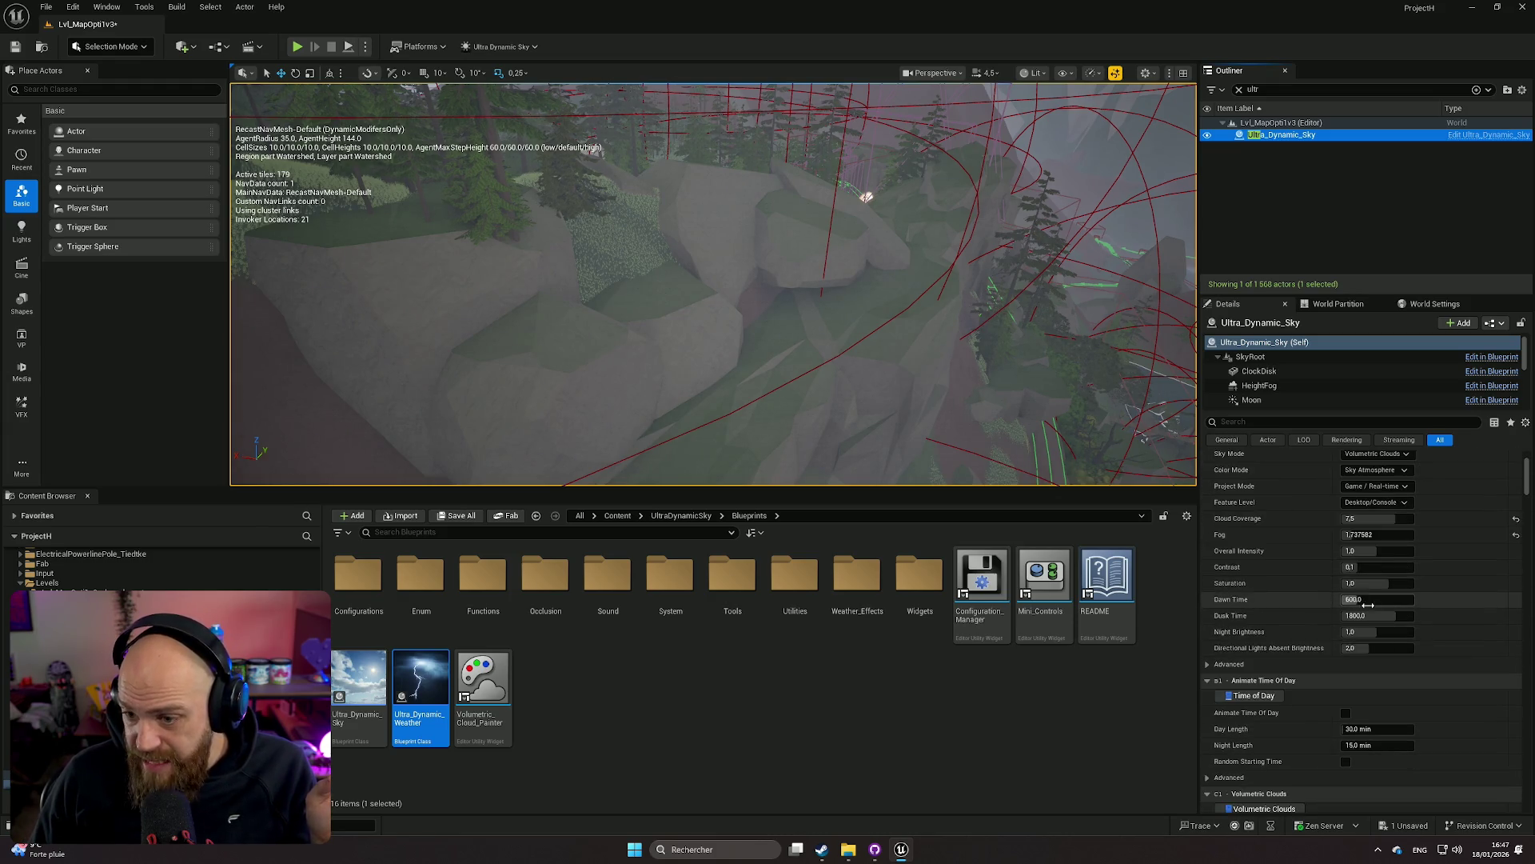
{"action": "left_click", "coordinate": [1349, 535]}
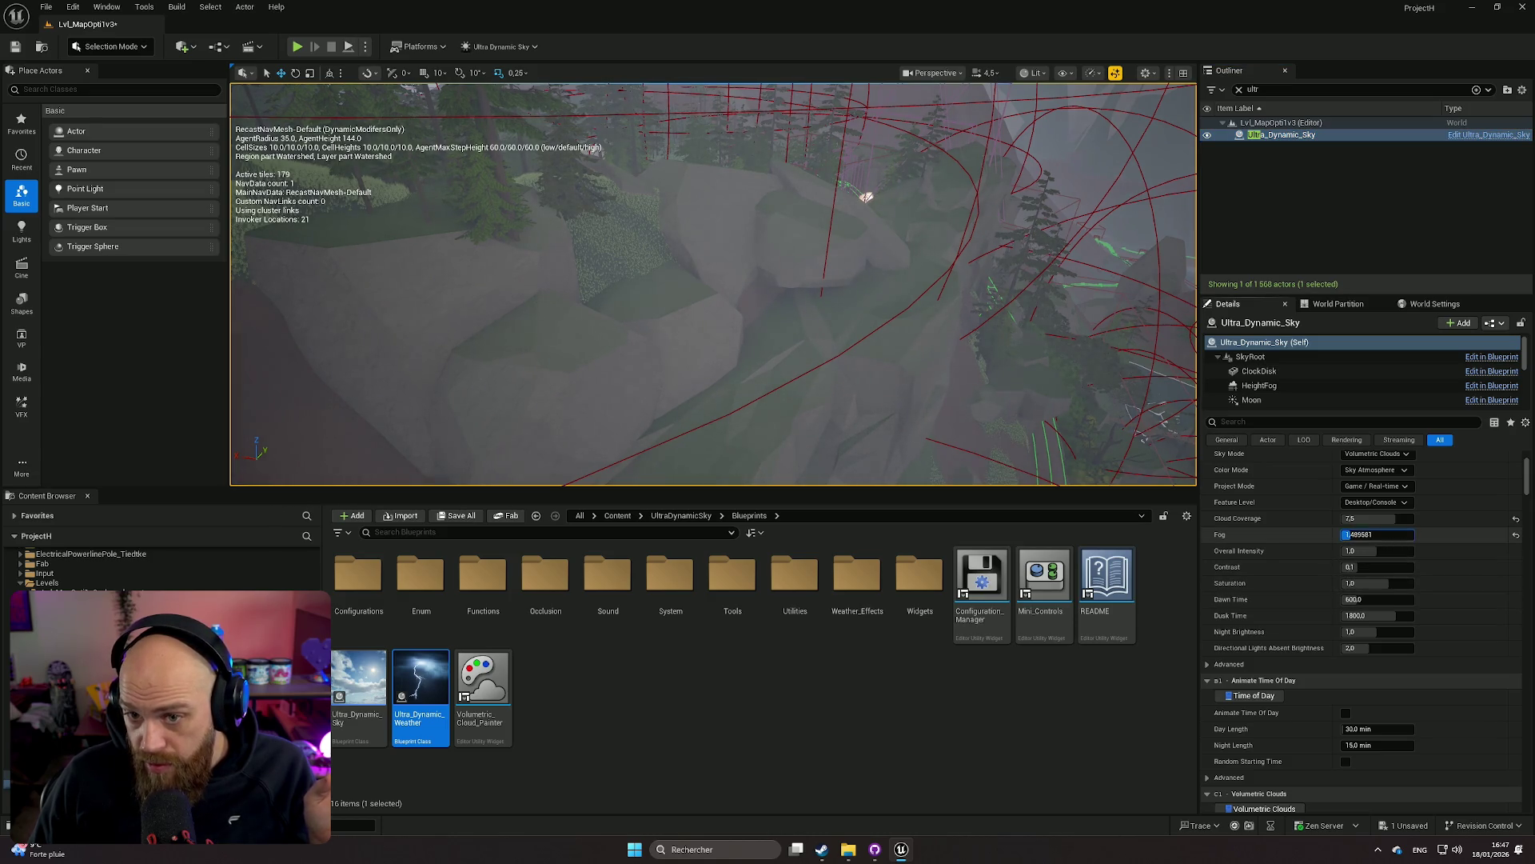
{"action": "left_click", "coordinate": [1515, 534]}
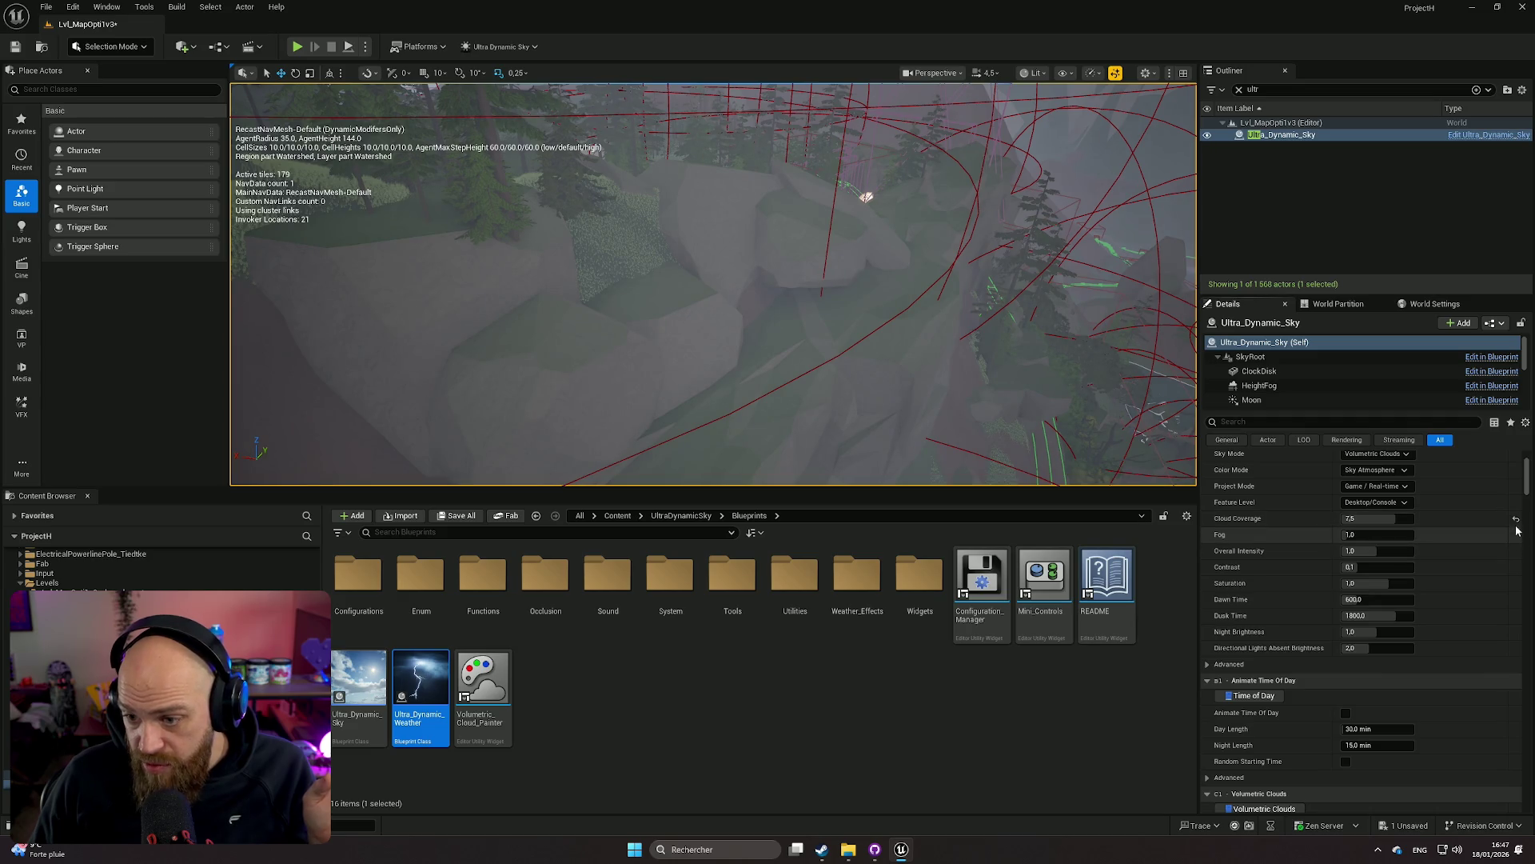
{"action": "left_click", "coordinate": [1516, 520]}
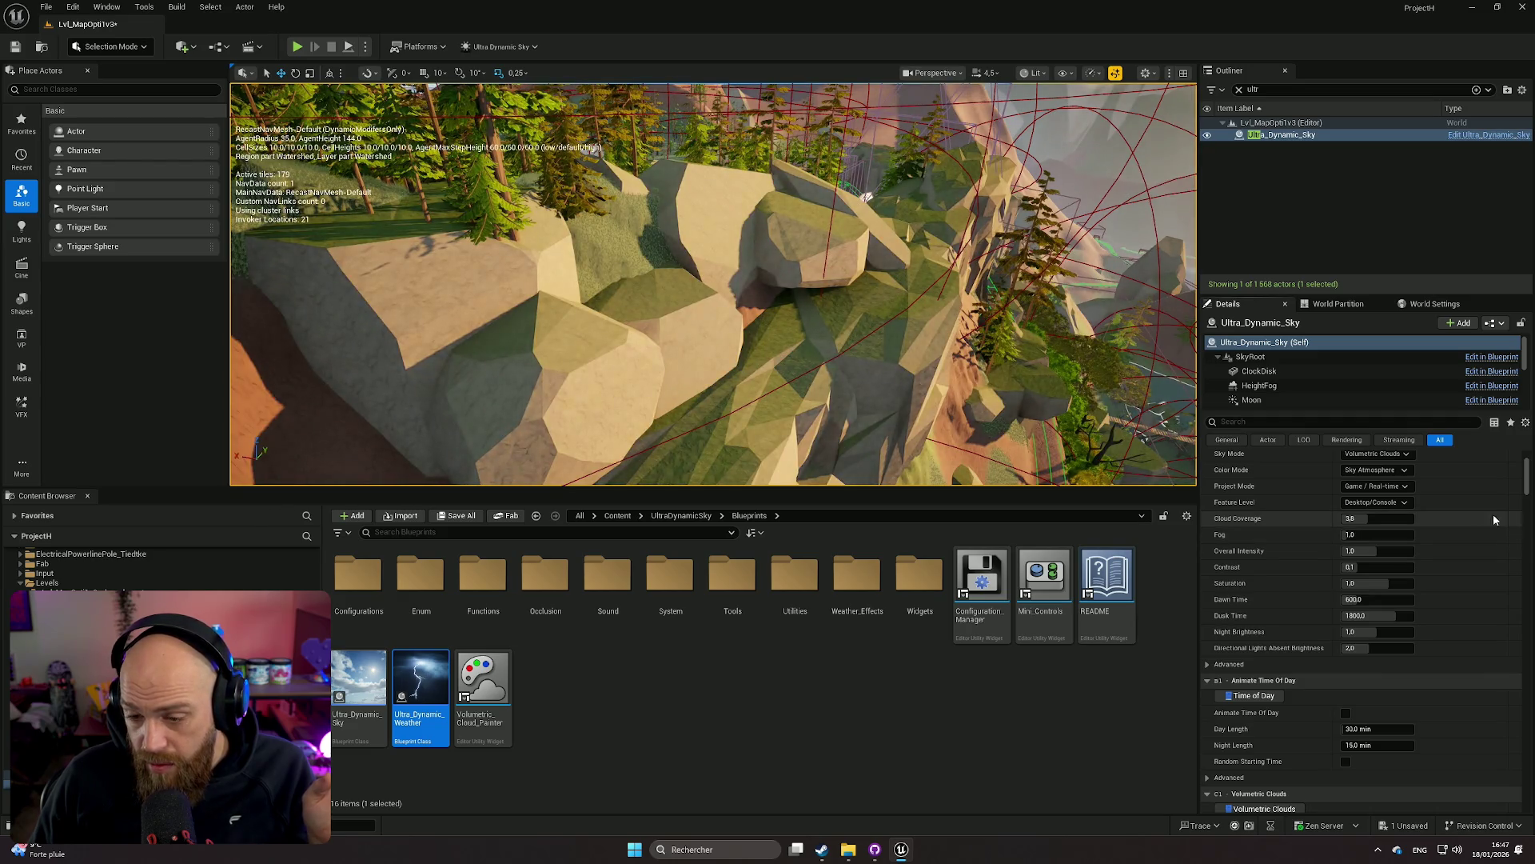
Pull the viewport back to a wide shot over the forest and mountain peaks
{"action": "left_click_drag", "start_coordinate": [1016, 358], "coordinate": [970, 279]}
{"action": "scroll", "coordinate": [970, 278], "scroll_direction": "down", "scroll_amount": 1}
{"action": "left_click_drag", "start_coordinate": [712, 283], "coordinate": [688, 272]}
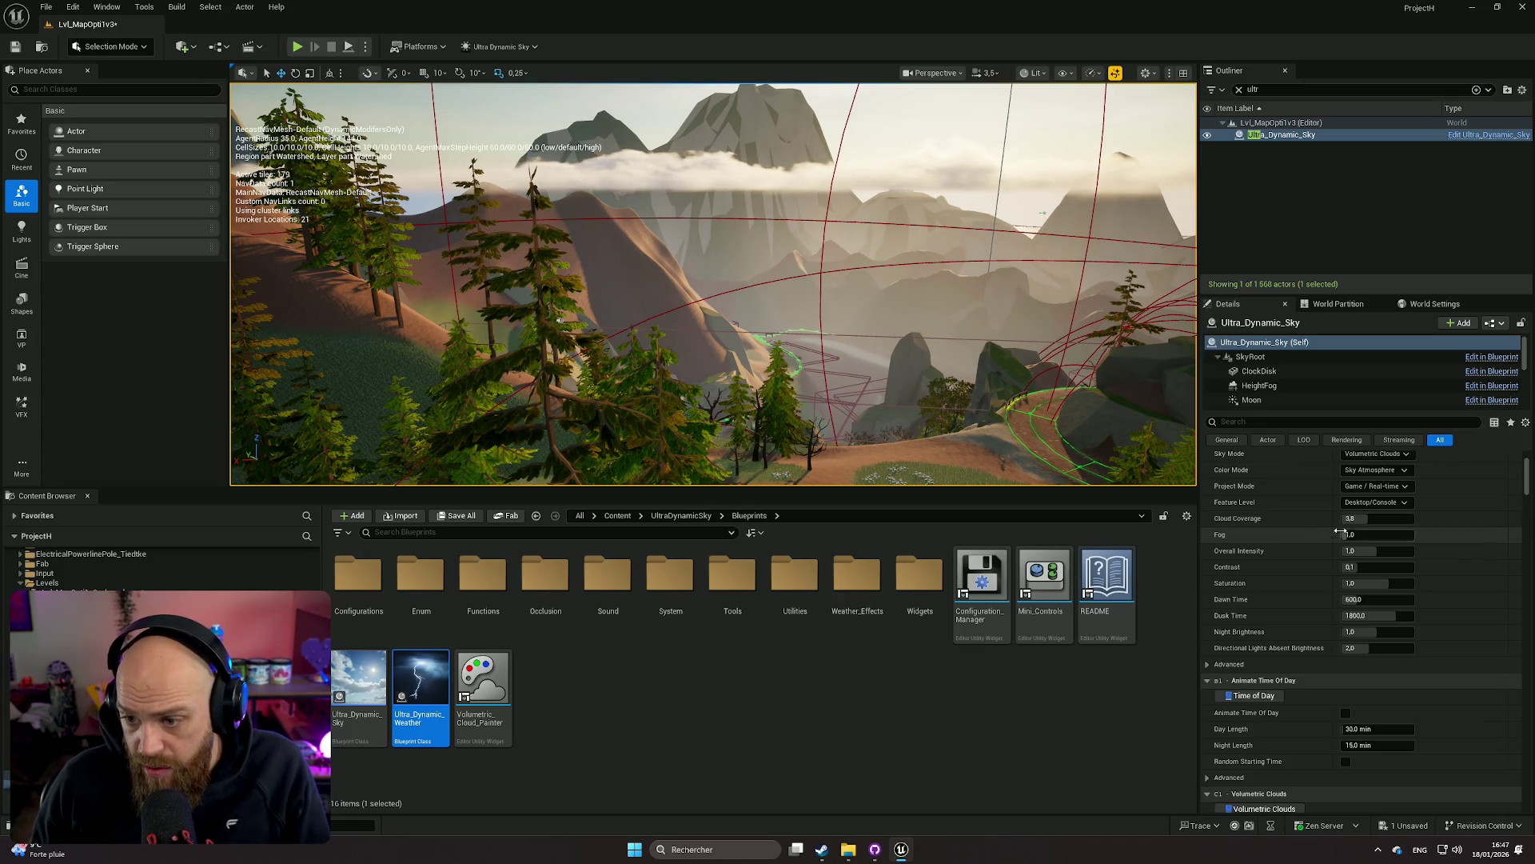
{"action": "scroll", "coordinate": [1430, 570], "scroll_direction": "down", "scroll_amount": 3}
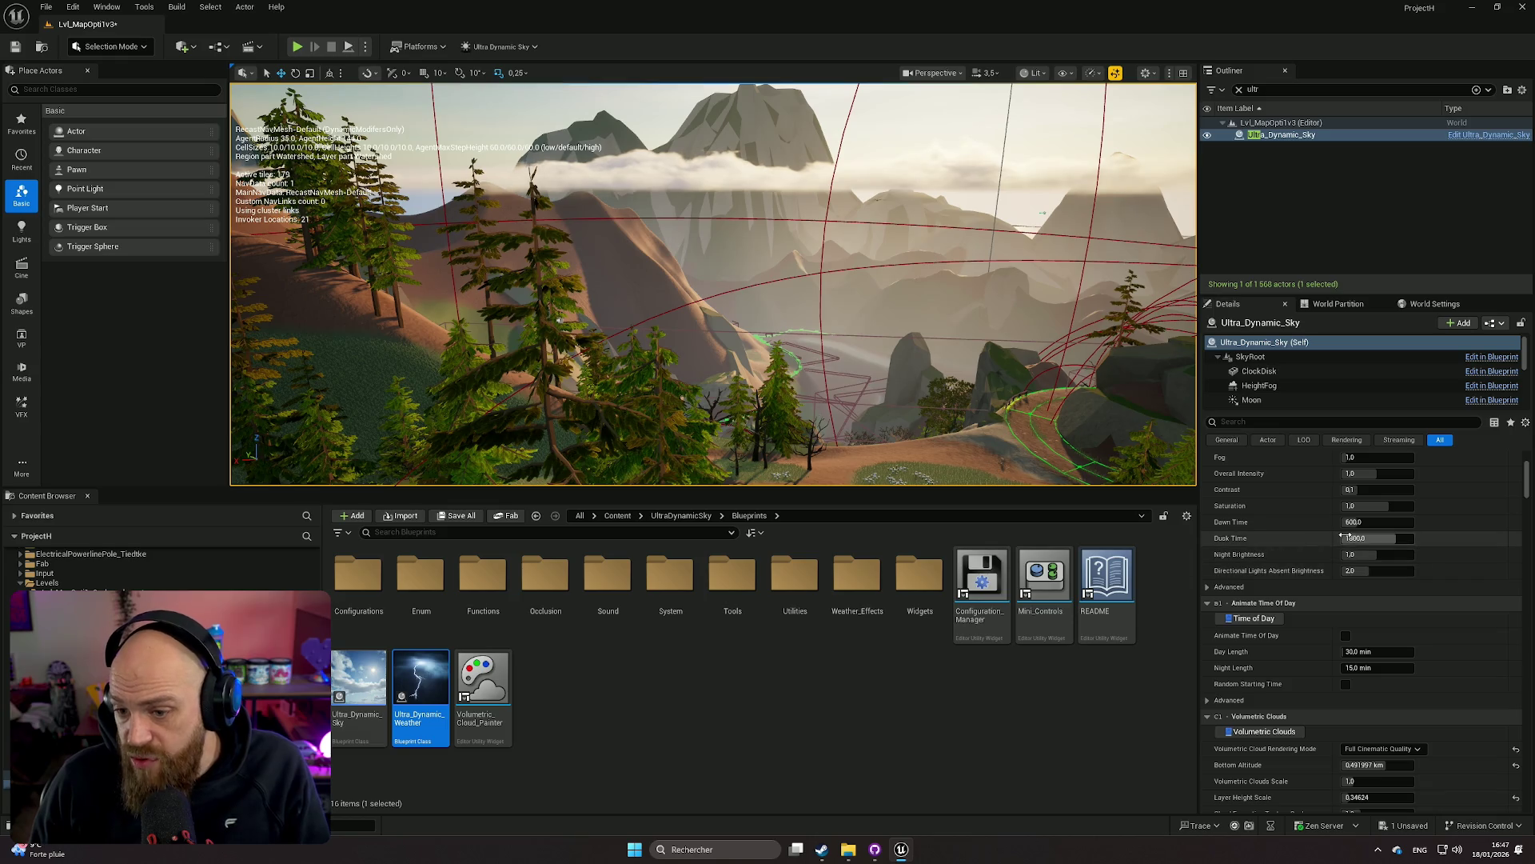
Set the Volumetric Clouds Bottom Altitude to 0.3 km
{"action": "scroll", "coordinate": [1345, 536], "scroll_direction": "down", "scroll_amount": 5}
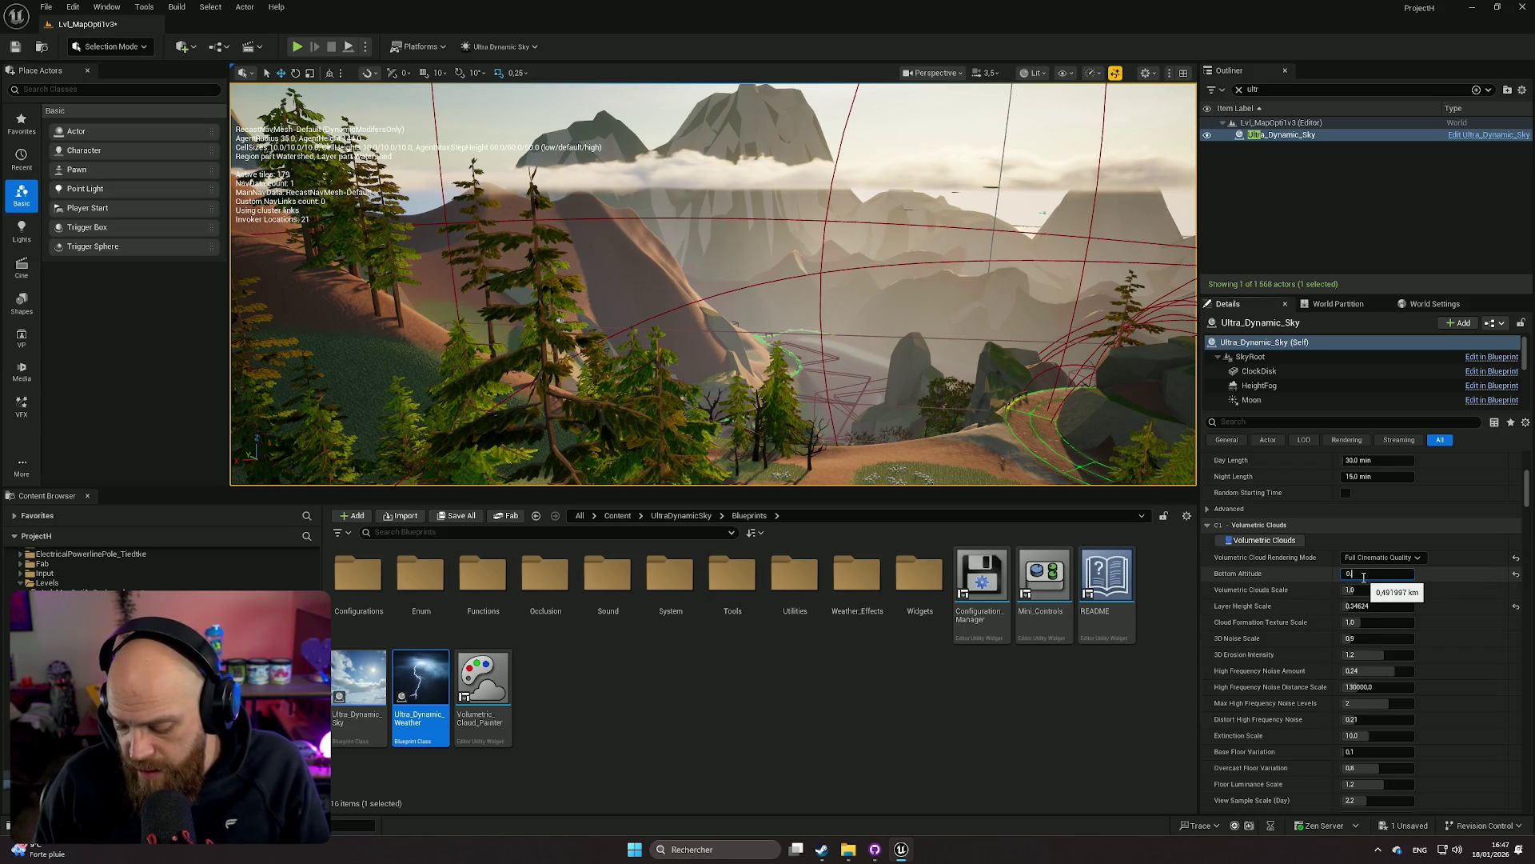
{"action": "key", "text": "Return"}
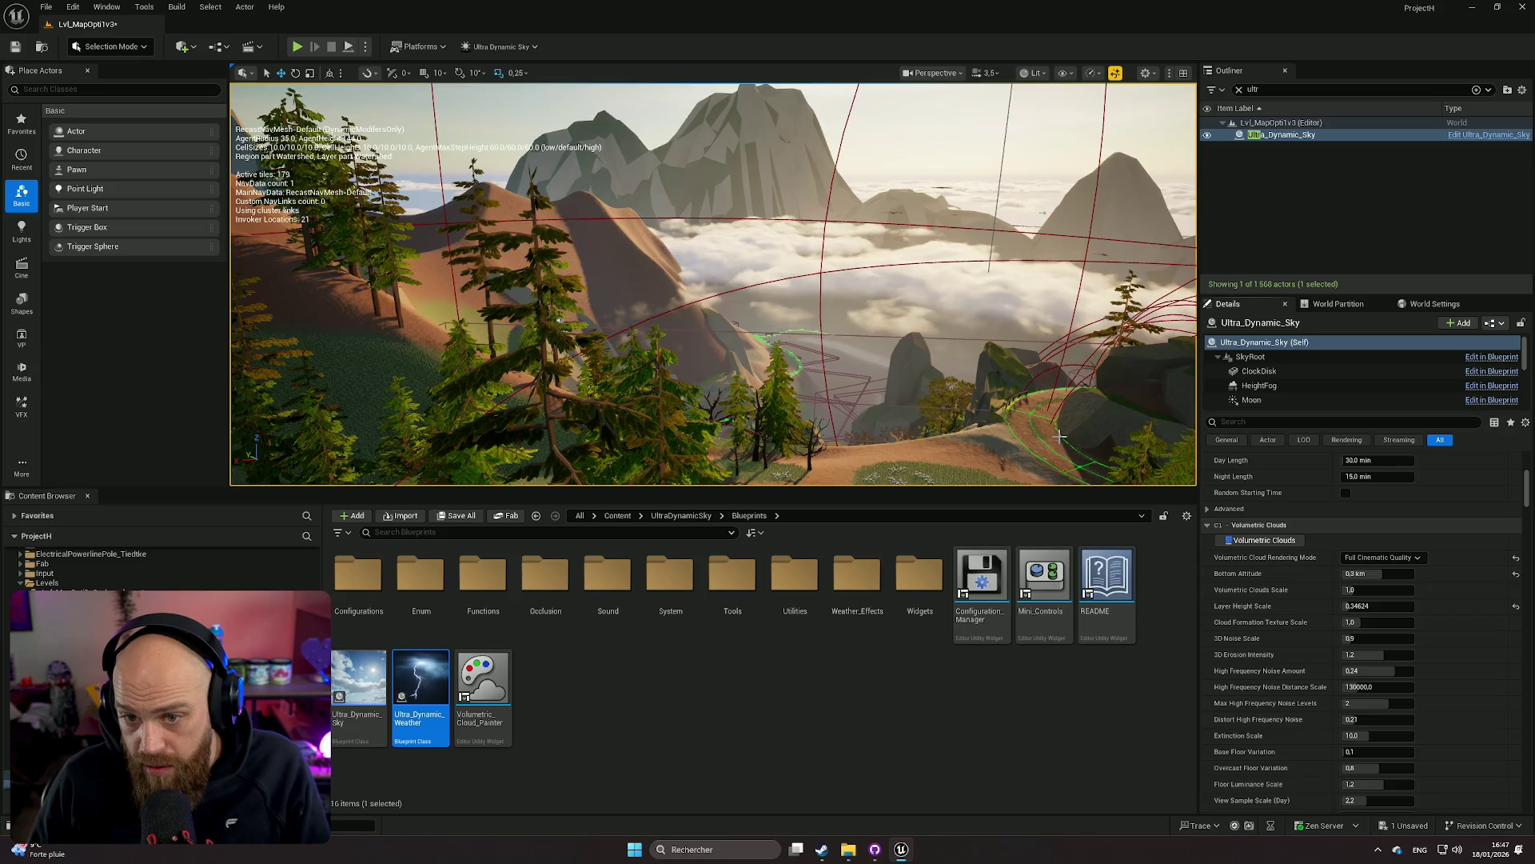
{"action": "scroll", "coordinate": [1408, 584], "scroll_direction": "up", "scroll_amount": 3}
{"action": "scroll", "coordinate": [1364, 590], "scroll_direction": "up", "scroll_amount": 3}
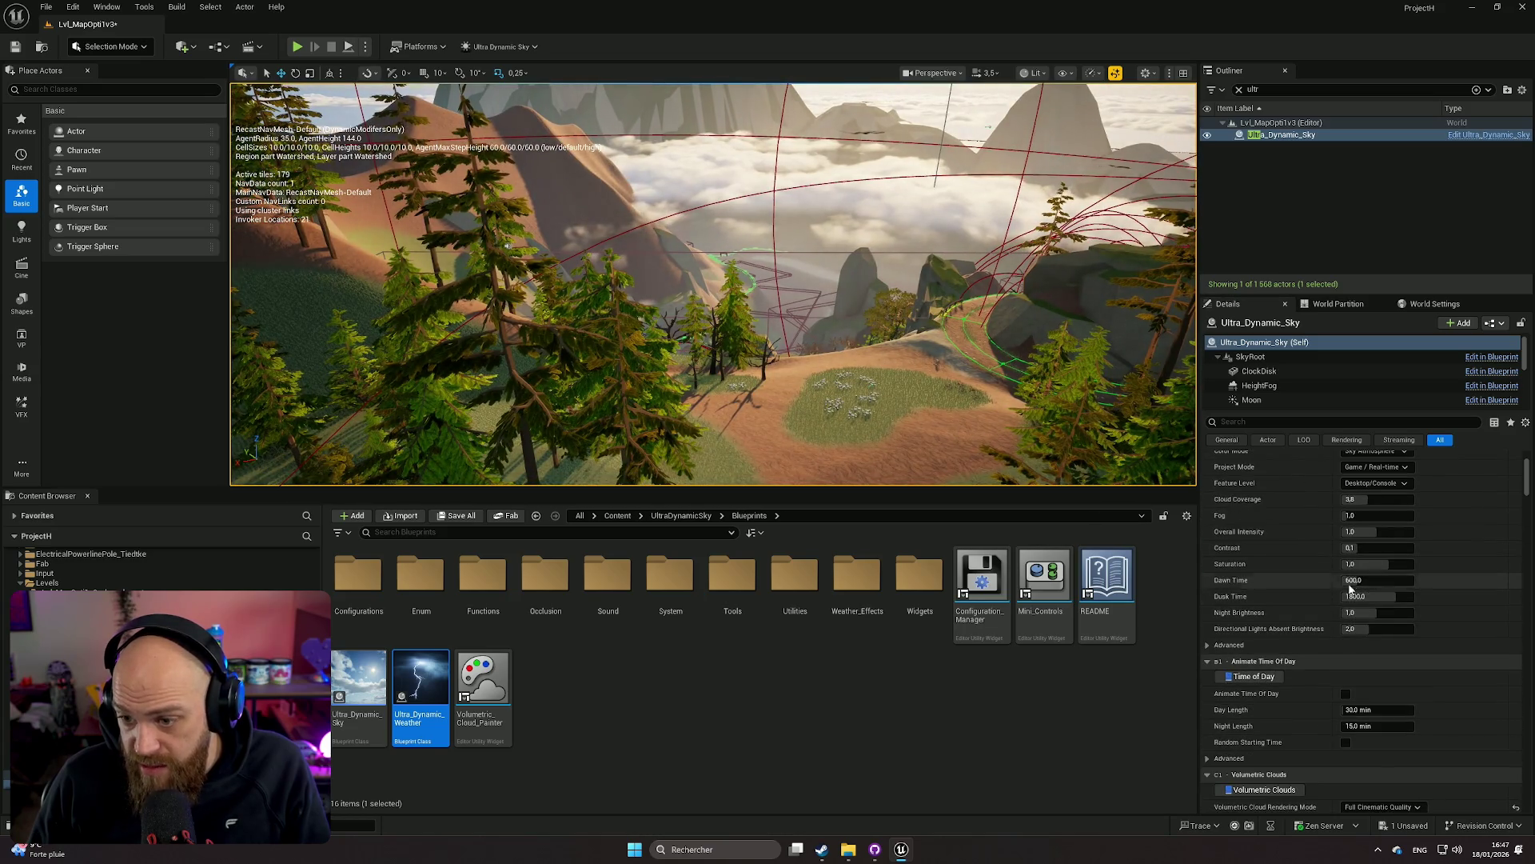
{"action": "scroll", "coordinate": [1363, 580], "scroll_direction": "up", "scroll_amount": 1}
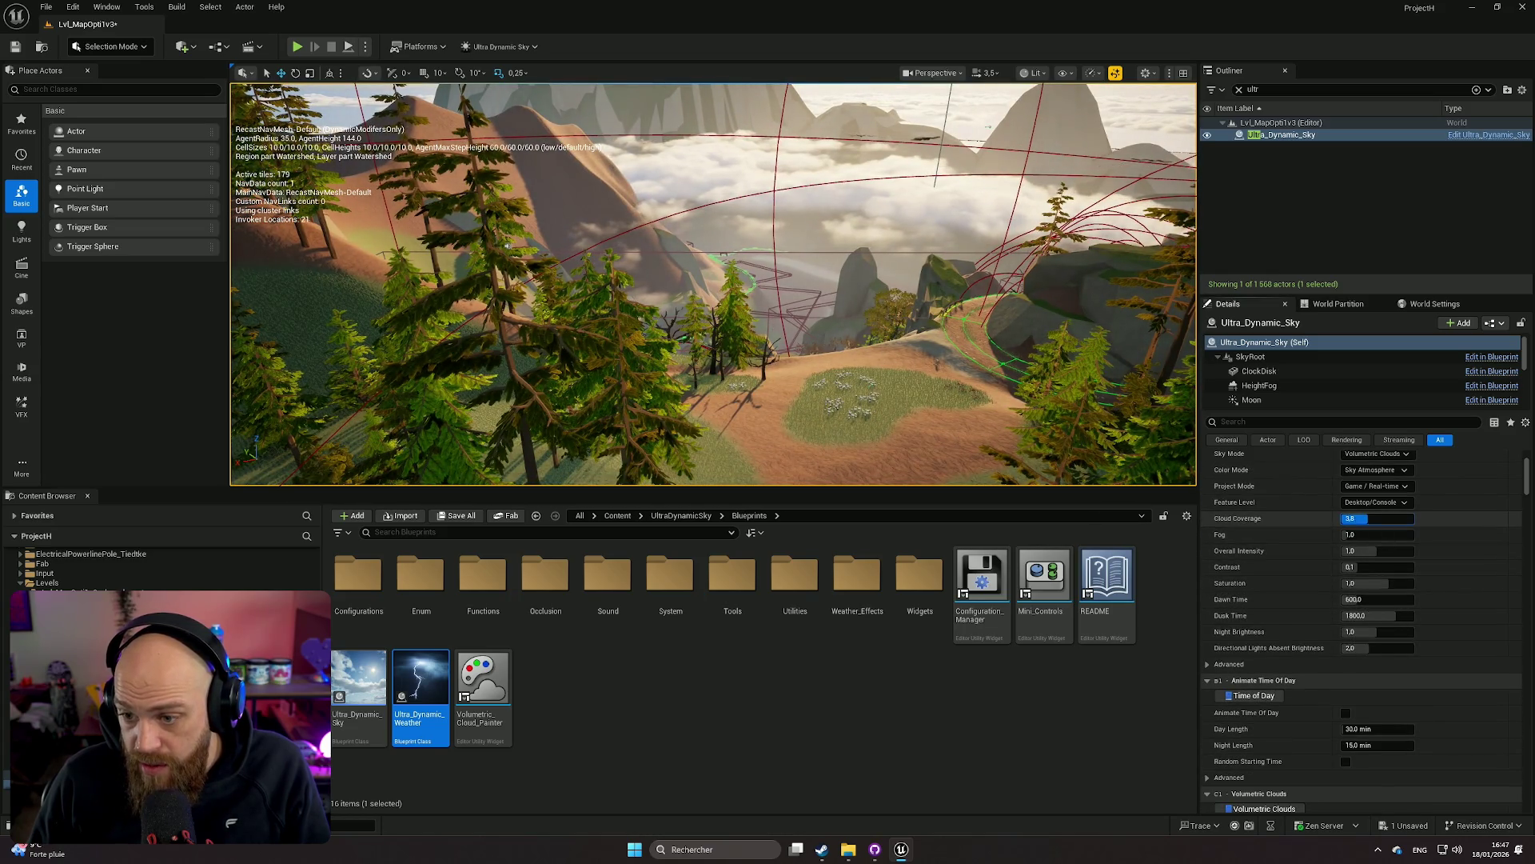
Tune Cloud Coverage up and down, settling near 4.4, and nudge night brightness upward
{"action": "left_click", "coordinate": [1360, 518]}
{"action": "mouse_move", "coordinate": [1359, 518]}
{"action": "left_mouse_down"}
{"action": "mouse_move", "coordinate": [1404, 518]}
{"action": "mouse_move", "coordinate": [1370, 519]}
{"action": "left_mouse_up"}
{"action": "key", "text": "w"}
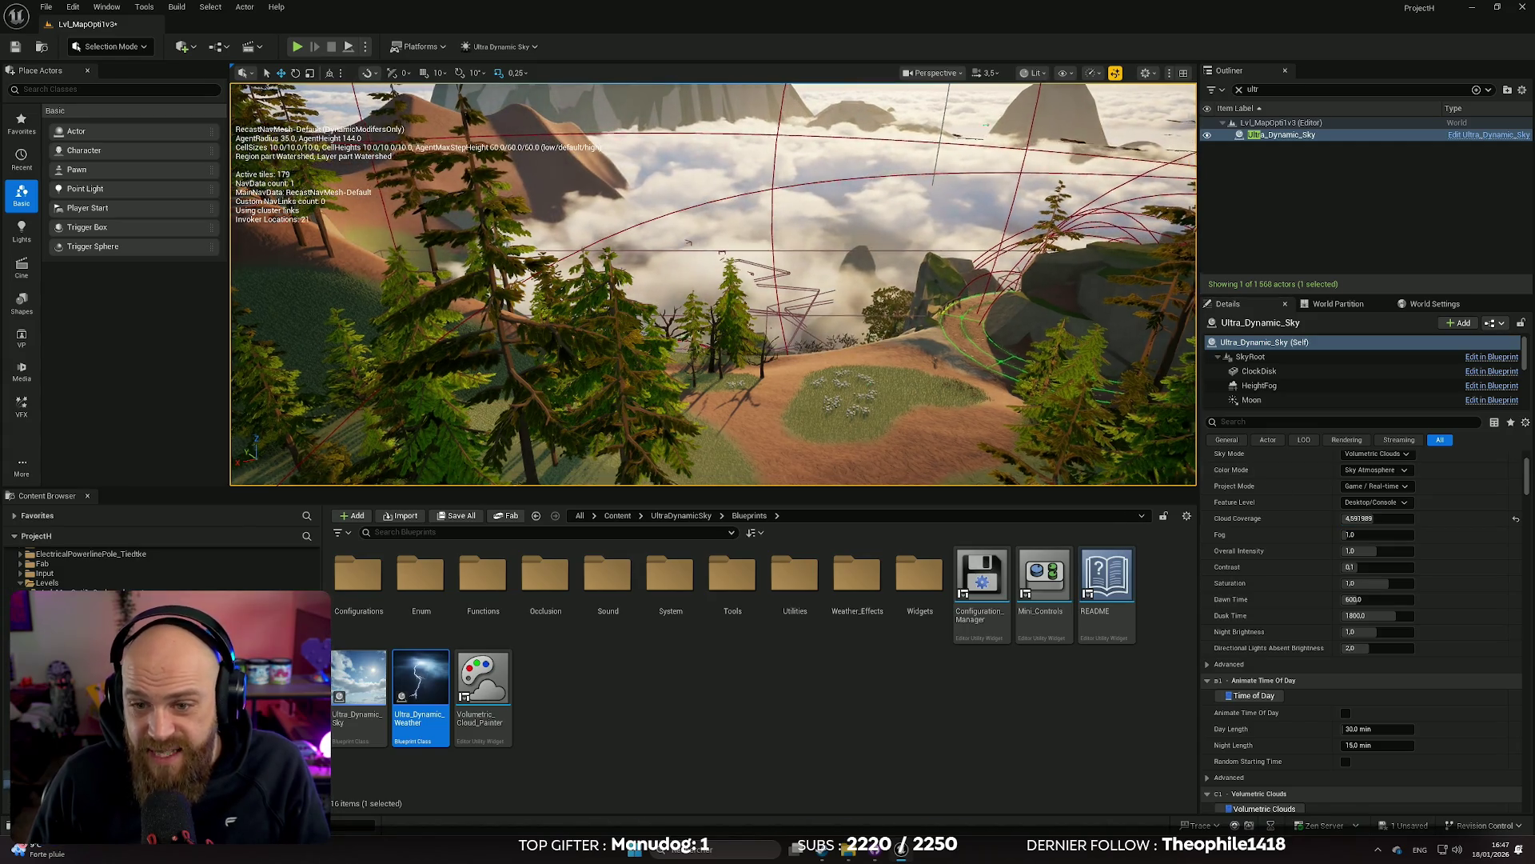
{"action": "scroll", "coordinate": [713, 284], "scroll_direction": "down", "scroll_amount": 1}
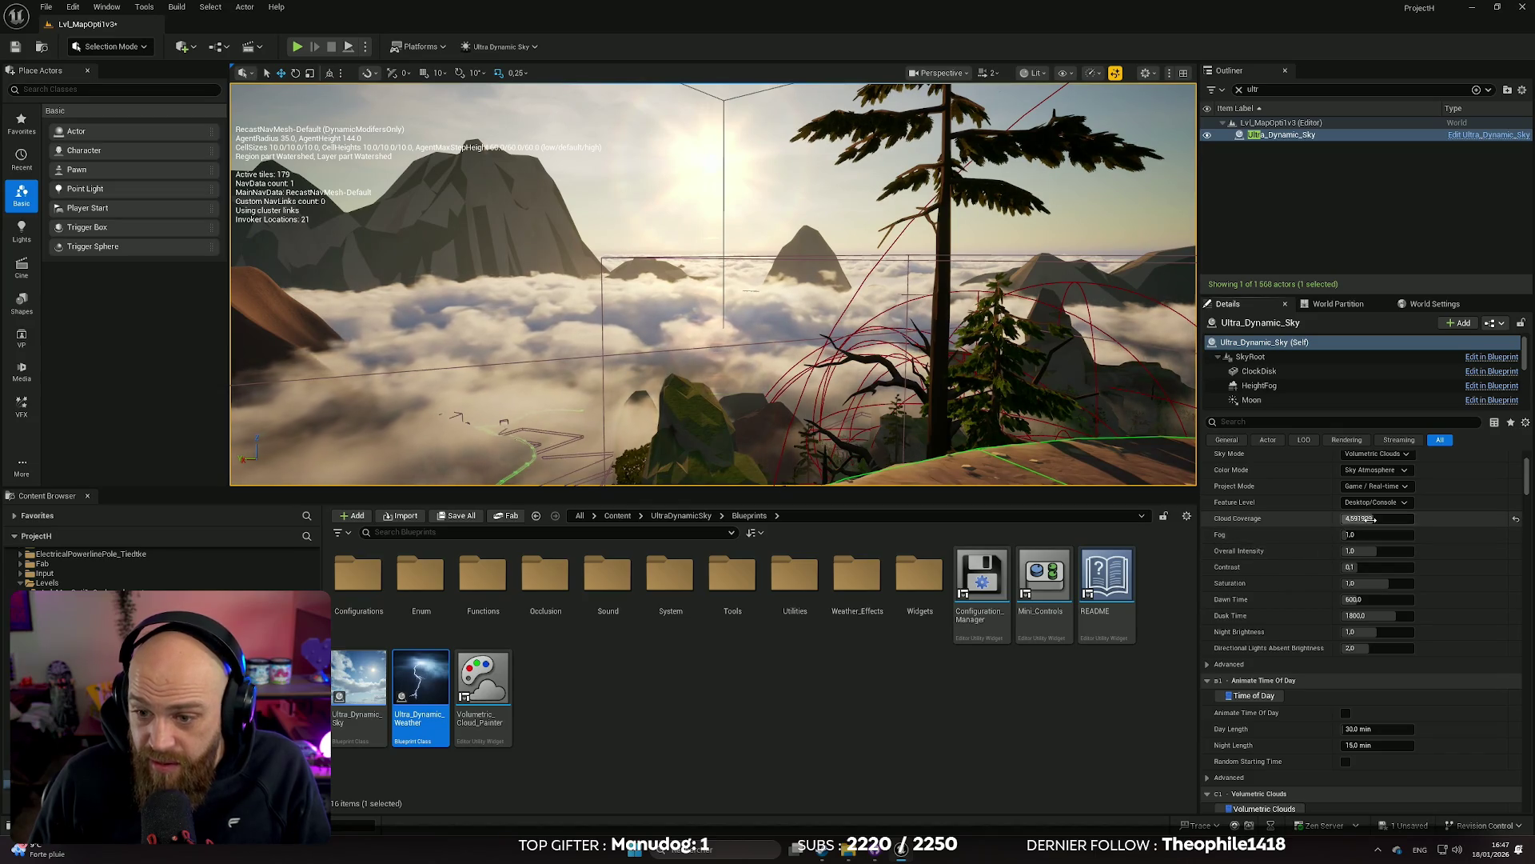
{"action": "left_click_drag", "start_coordinate": [1377, 519], "coordinate": [1346, 518]}
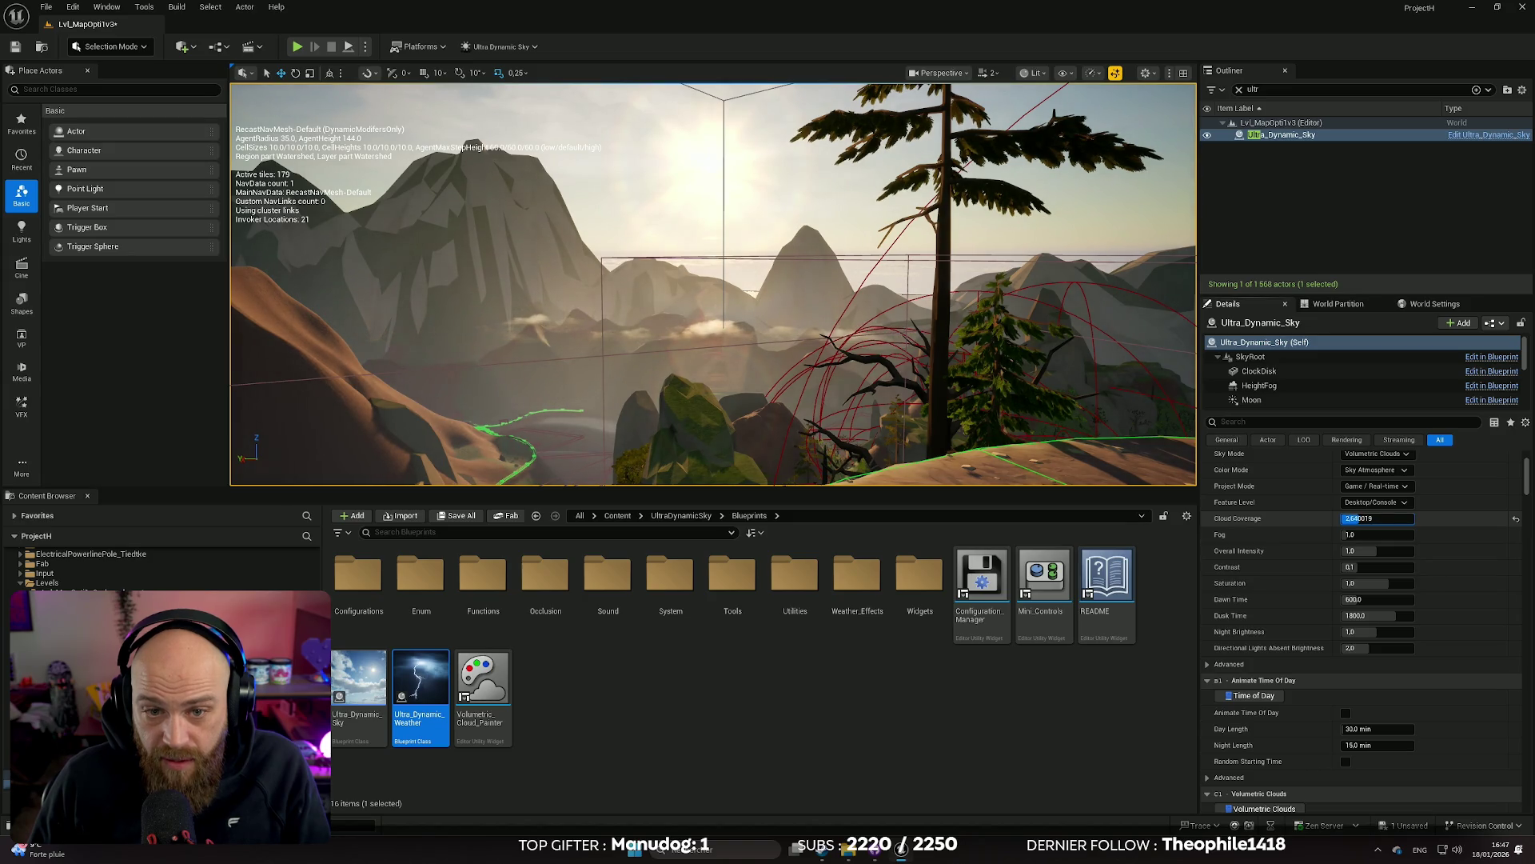
{"action": "mouse_move", "coordinate": [1360, 519]}
{"action": "left_mouse_down"}
{"action": "mouse_move", "coordinate": [1408, 518]}
{"action": "mouse_move", "coordinate": [1372, 518]}
{"action": "left_mouse_up"}
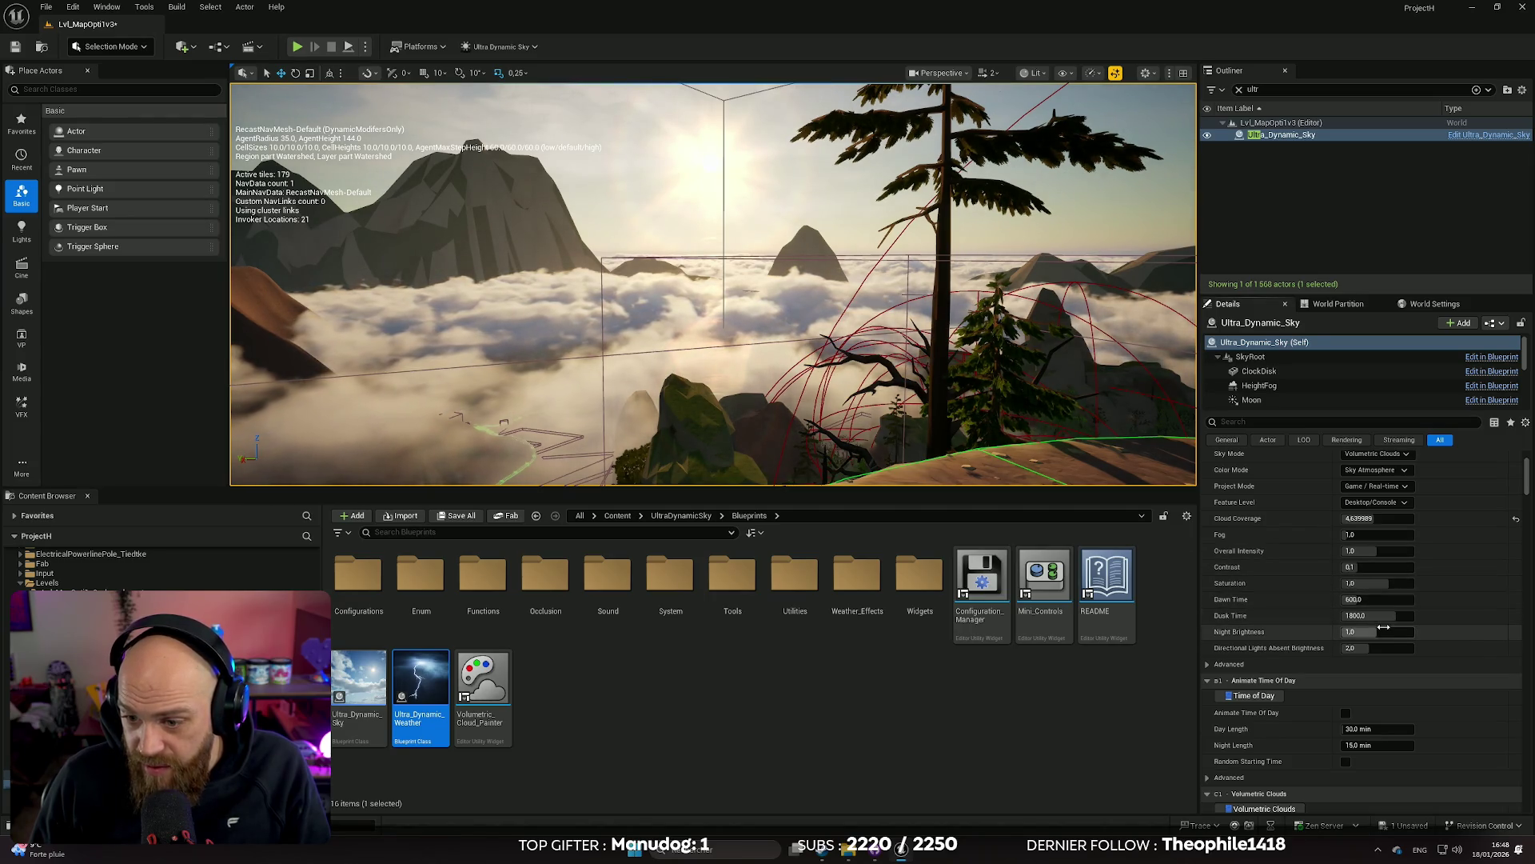
{"action": "mouse_move", "coordinate": [1388, 626]}
{"action": "left_mouse_down"}
{"action": "mouse_move", "coordinate": [1399, 632]}
{"action": "mouse_move", "coordinate": [1377, 632]}
{"action": "left_mouse_up"}
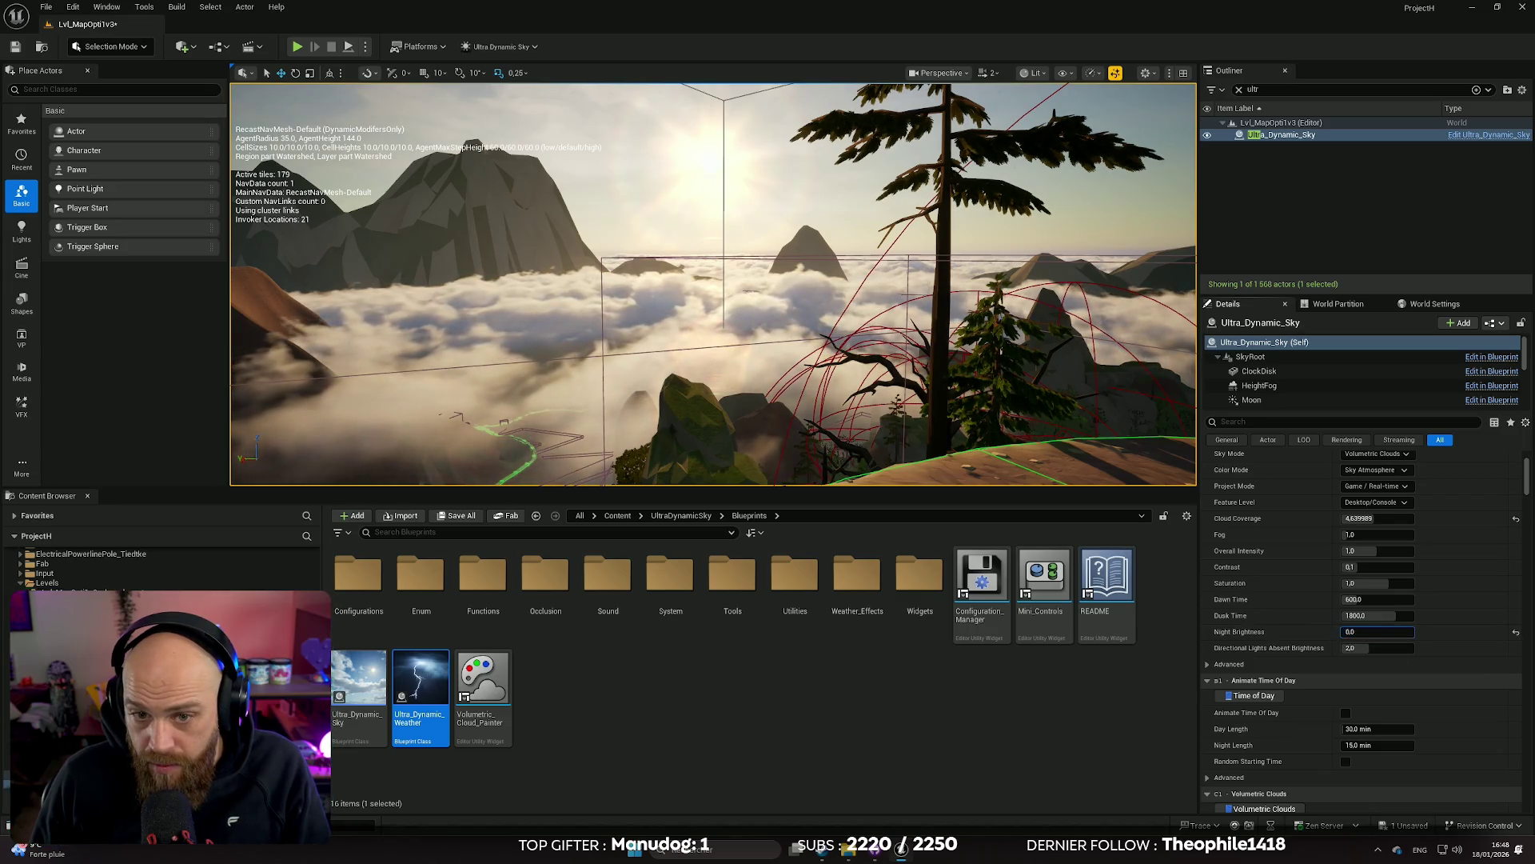
{"action": "left_click", "coordinate": [1515, 631]}
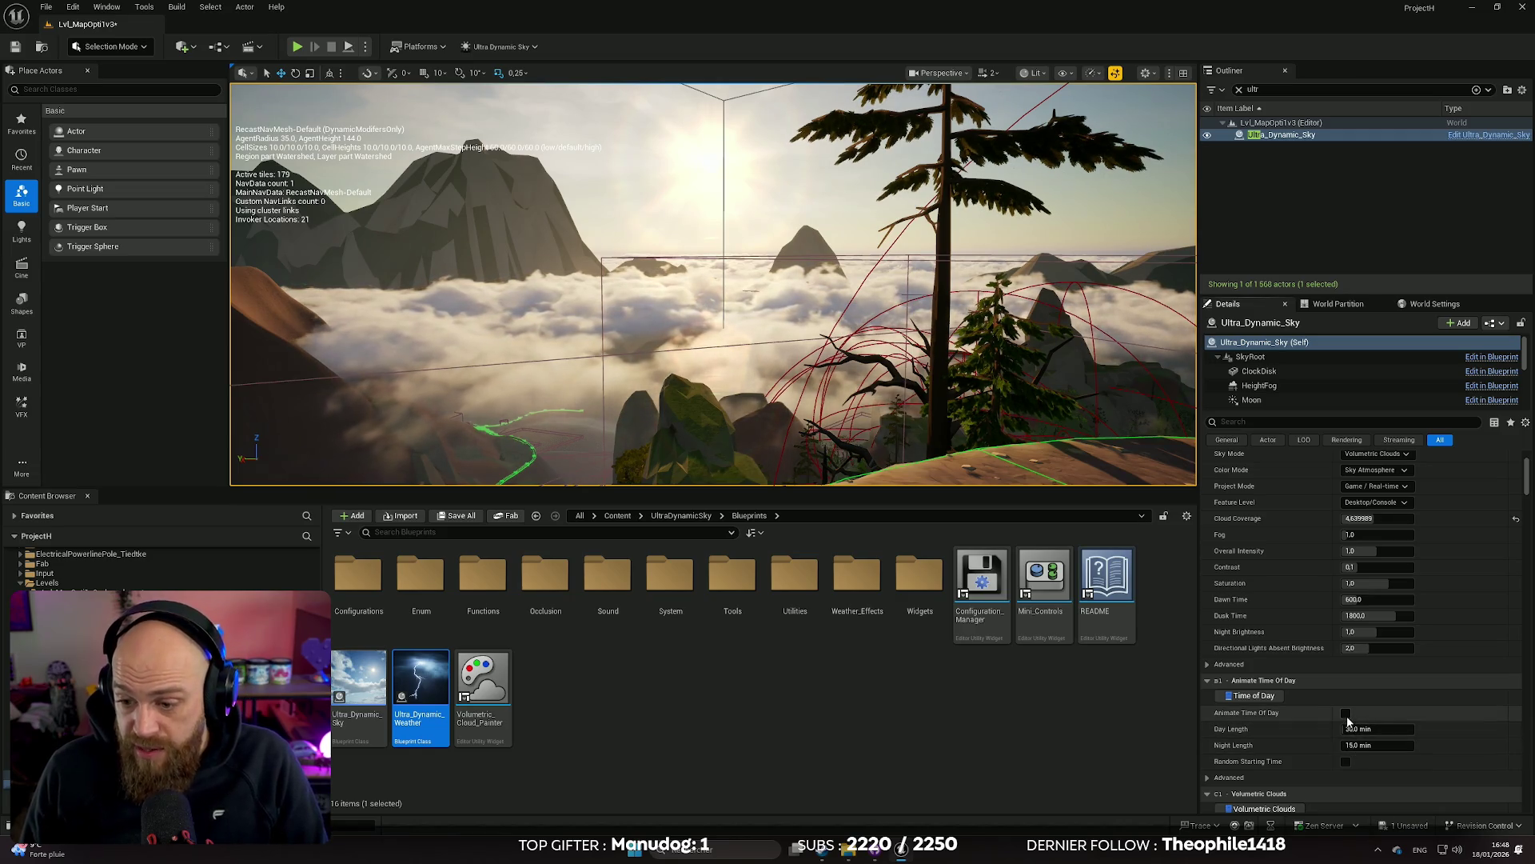
Turn on Animate Time Of Day with a 30 min Day Length, then run and stop a test play
{"action": "left_click", "coordinate": [1346, 714]}
{"action": "type", "text": "30"}
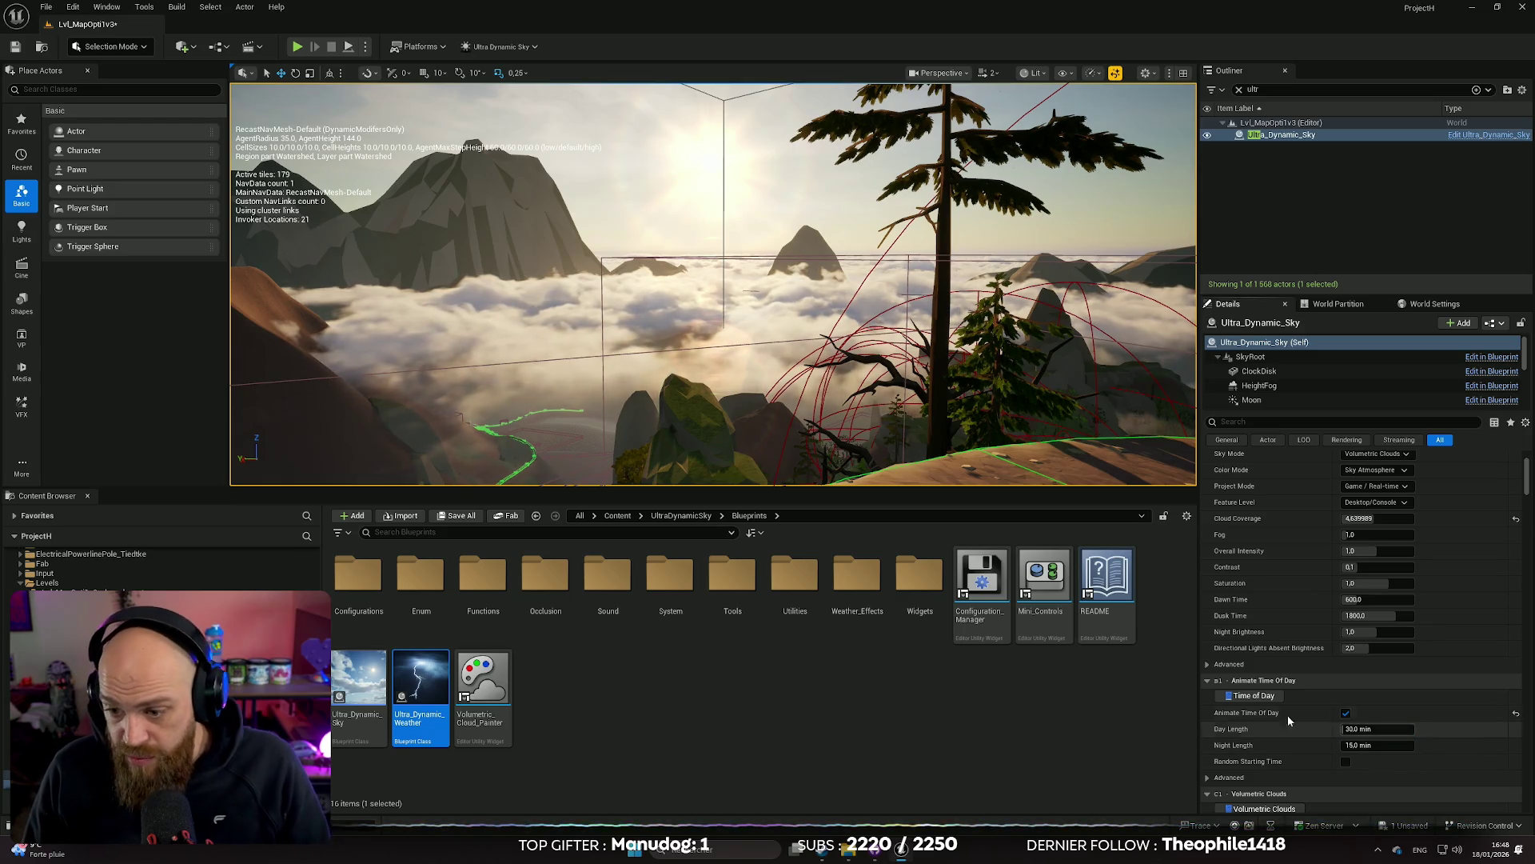
{"action": "left_click", "coordinate": [1065, 722]}
{"action": "left_click_drag", "start_coordinate": [930, 452], "coordinate": [675, 232]}
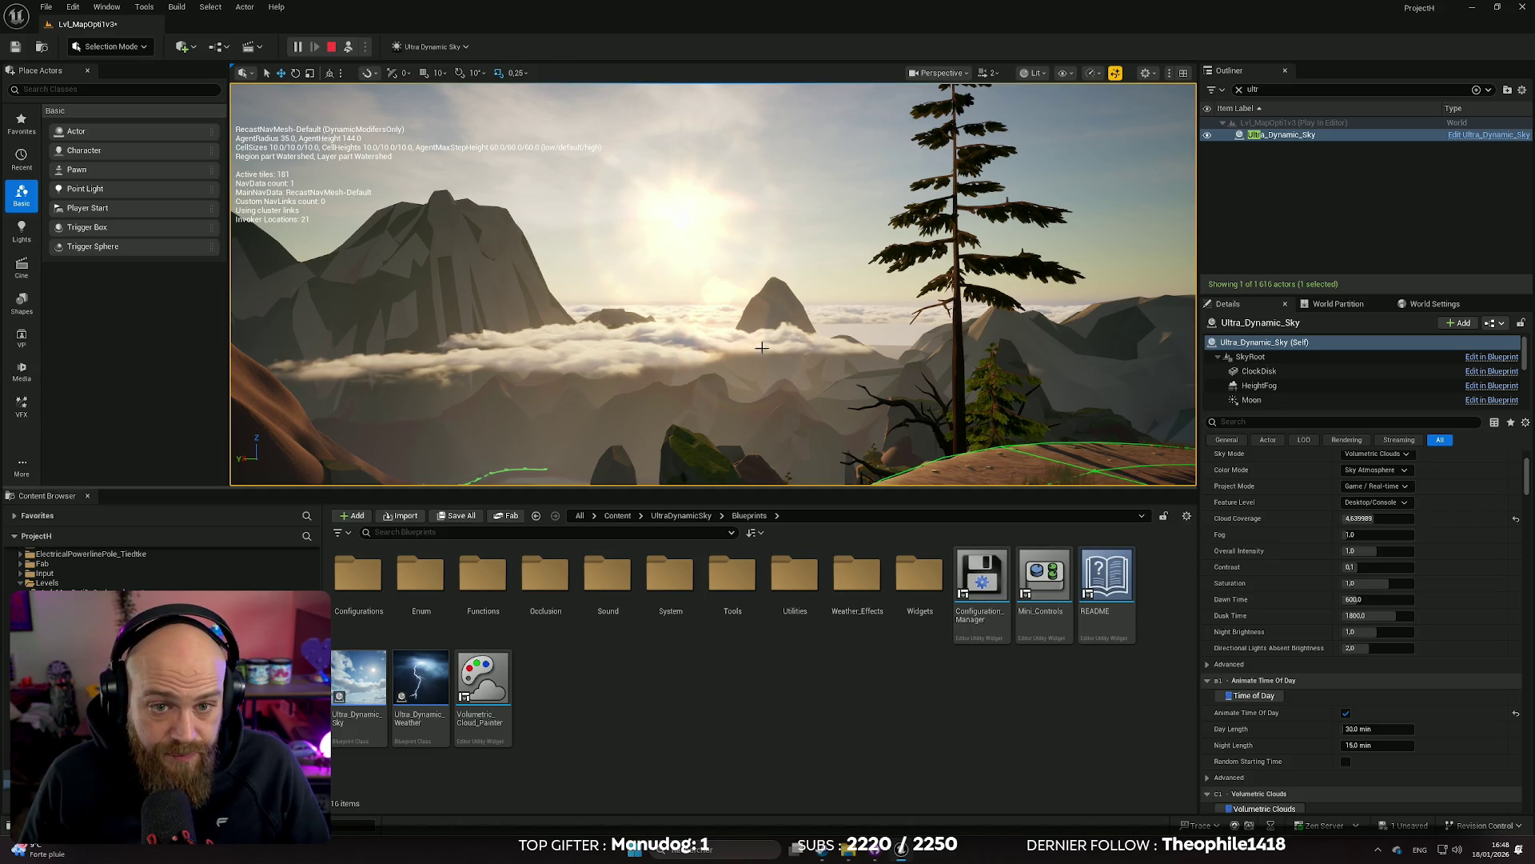
{"action": "left_click", "coordinate": [332, 48]}
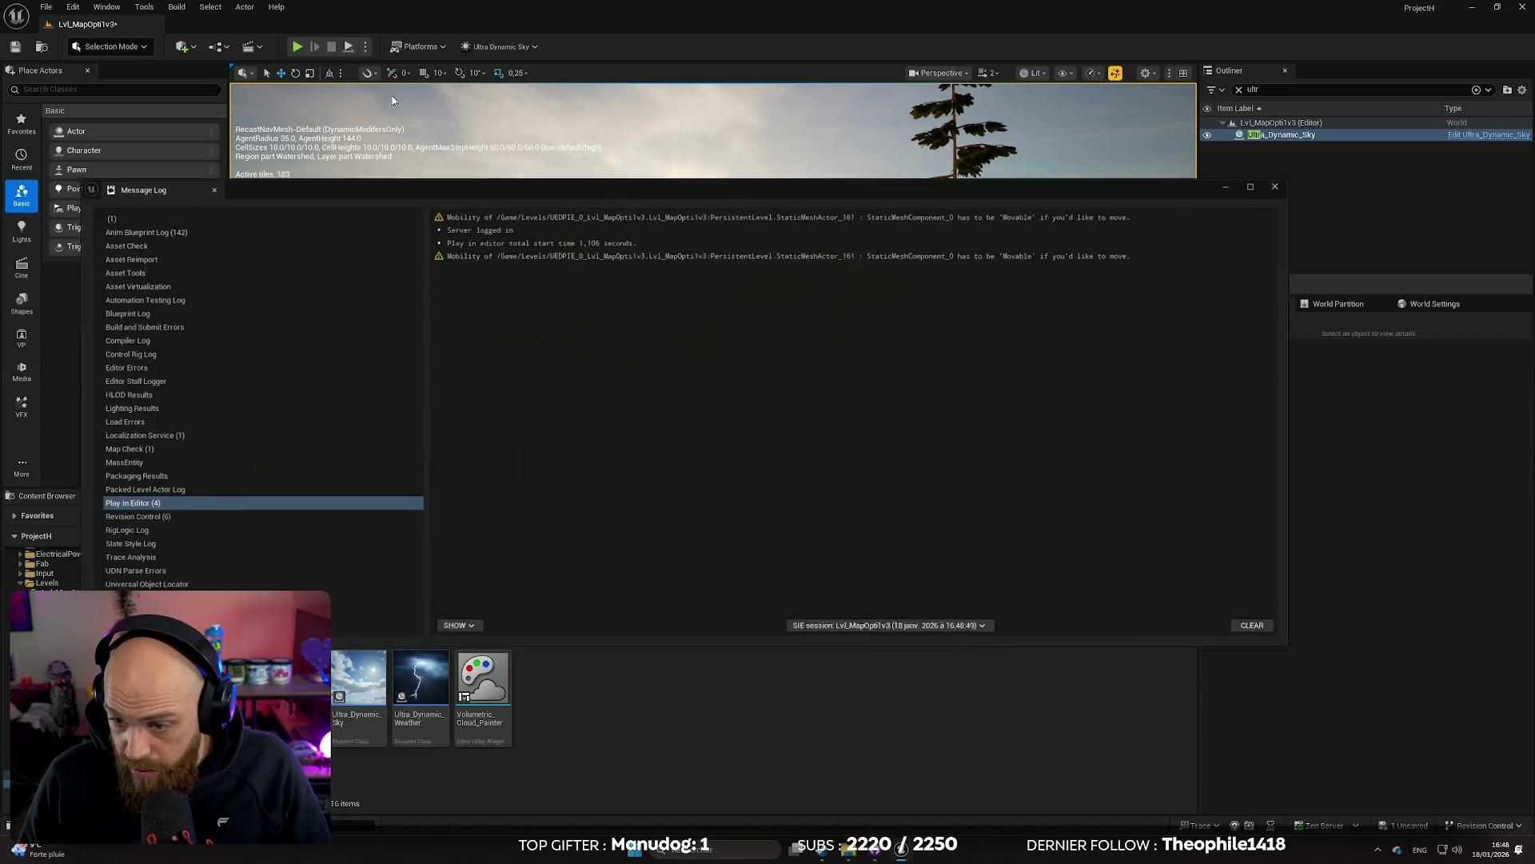
Close the Message Log, set Day and Night Length to 0.25 min, and Play In Editor with Alt+P
{"action": "left_click", "coordinate": [1287, 183]}
{"action": "scroll", "coordinate": [1375, 644], "scroll_direction": "down", "scroll_amount": 5}
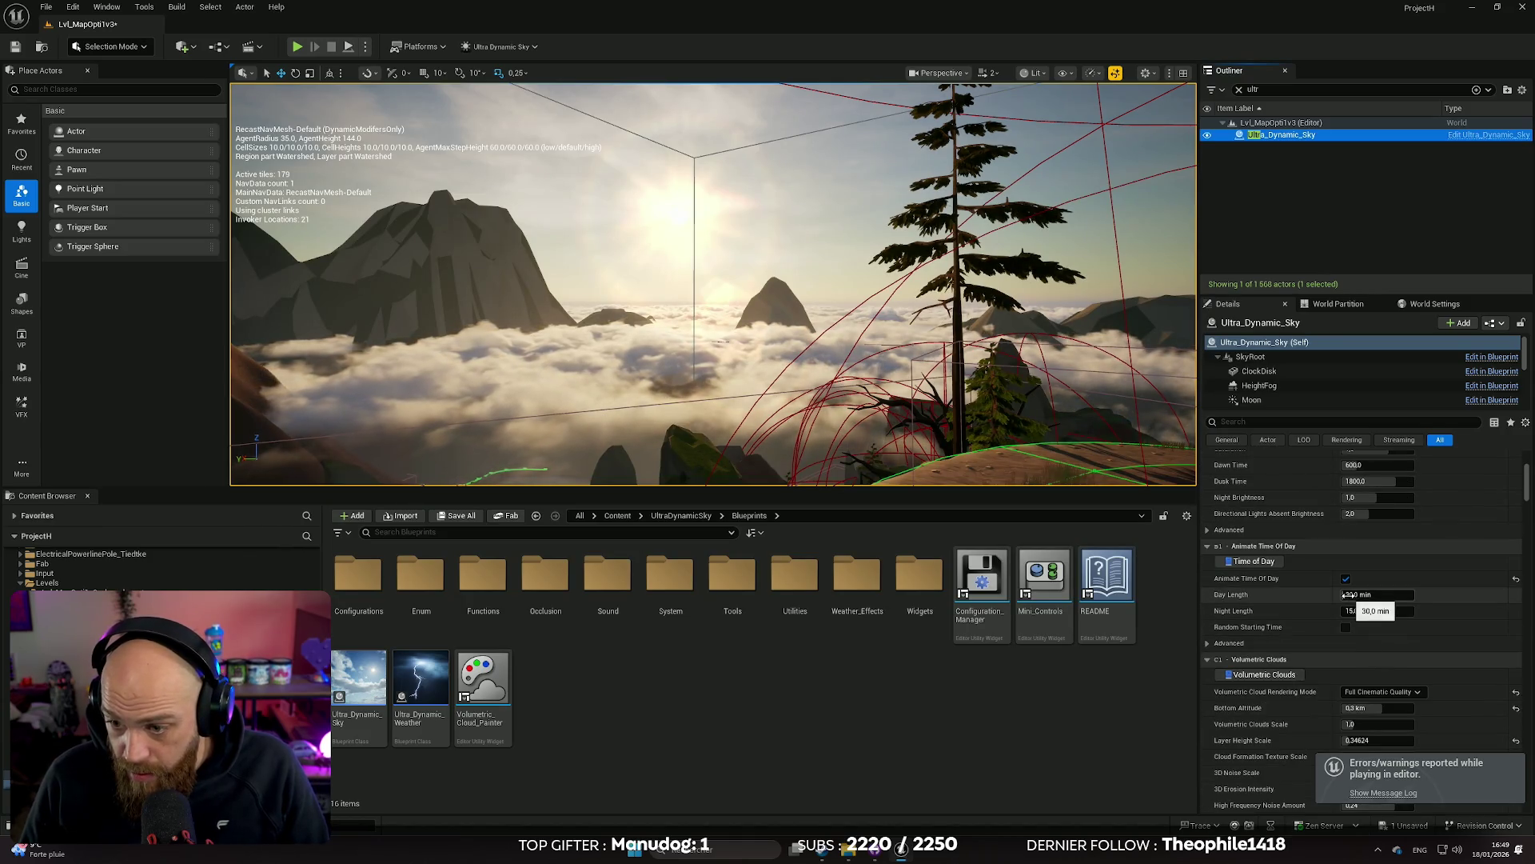
{"action": "left_click", "coordinate": [1358, 596]}
{"action": "type", "text": "0,25"}
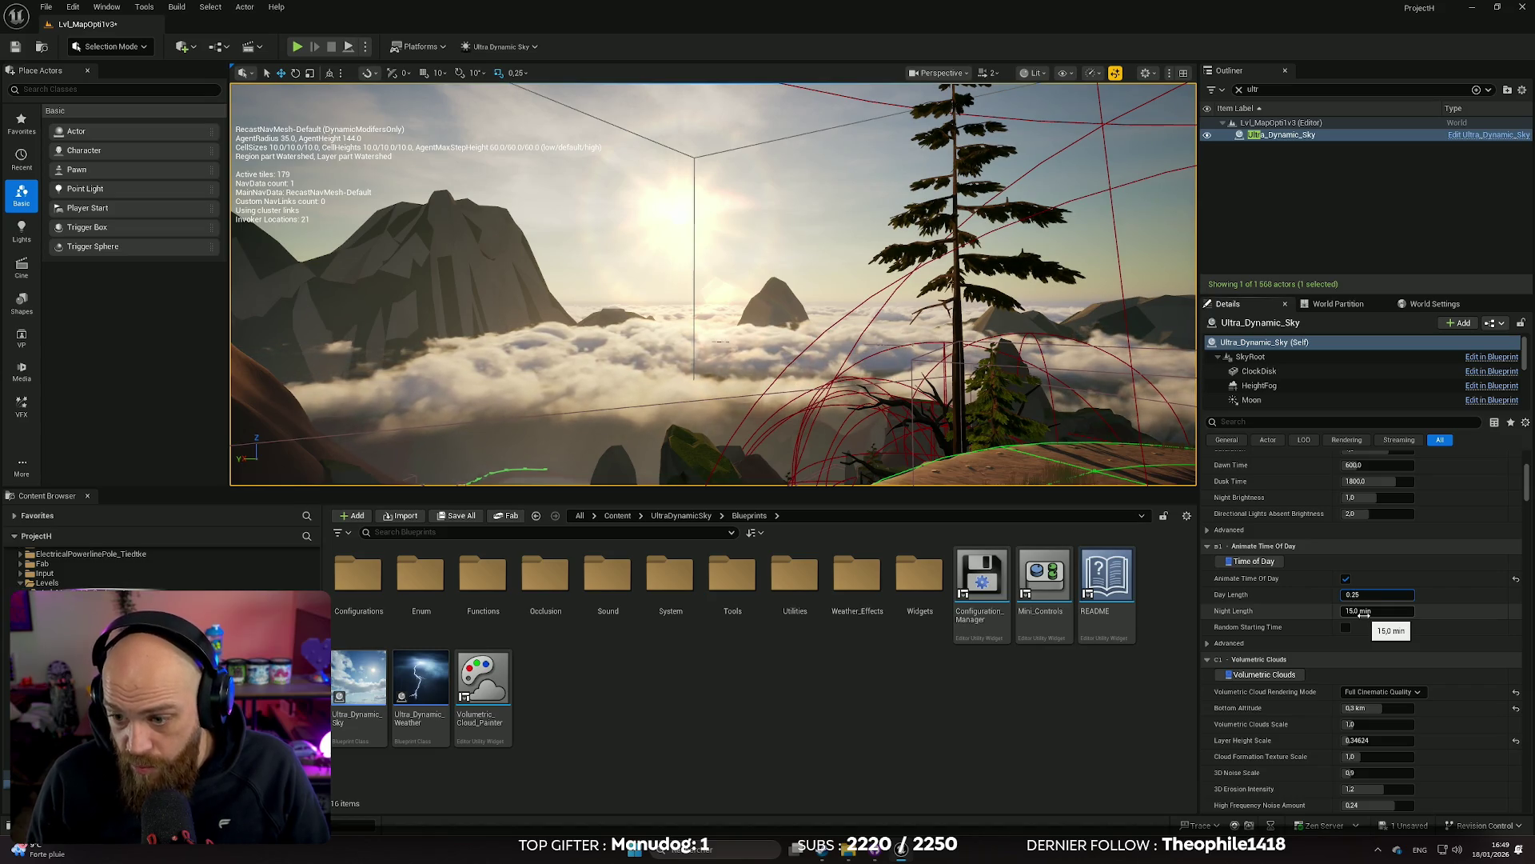
{"action": "key", "text": "Return"}
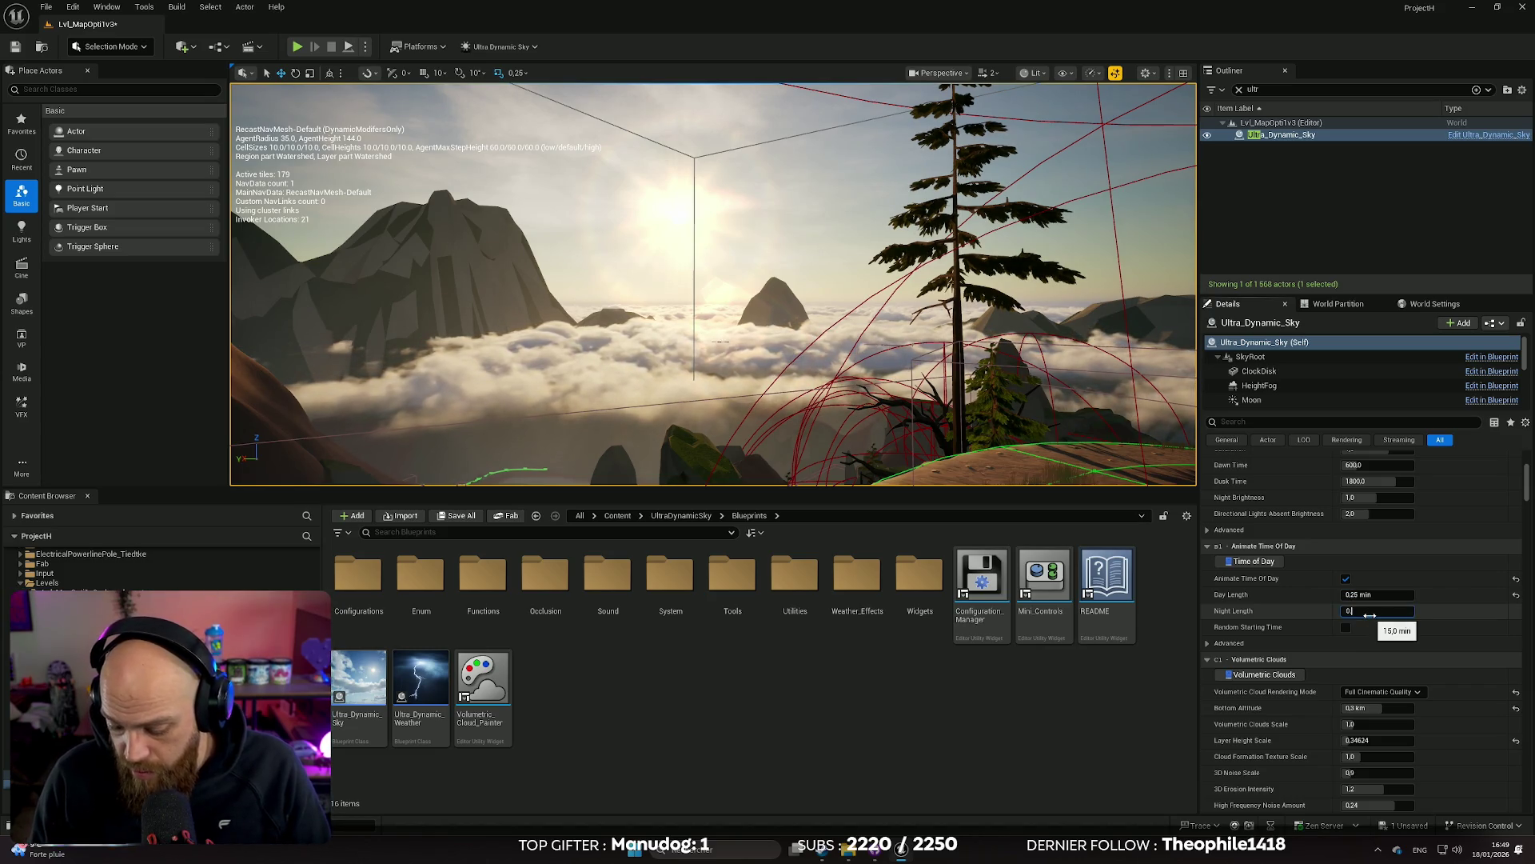
{"action": "type", "text": ".25"}
{"action": "key", "text": "Return"}
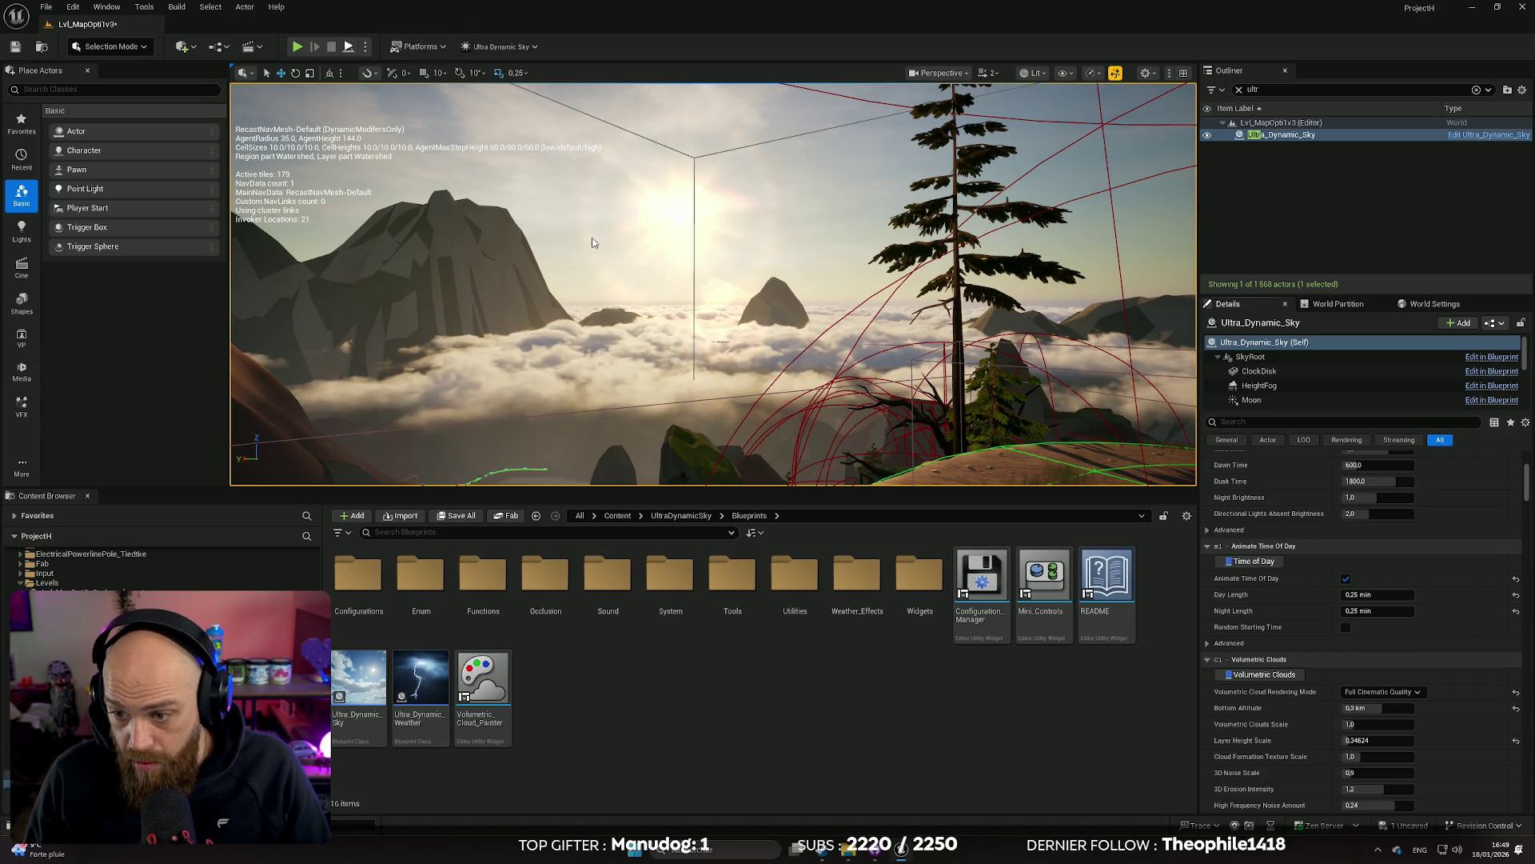
{"action": "key", "text": "alt+p"}
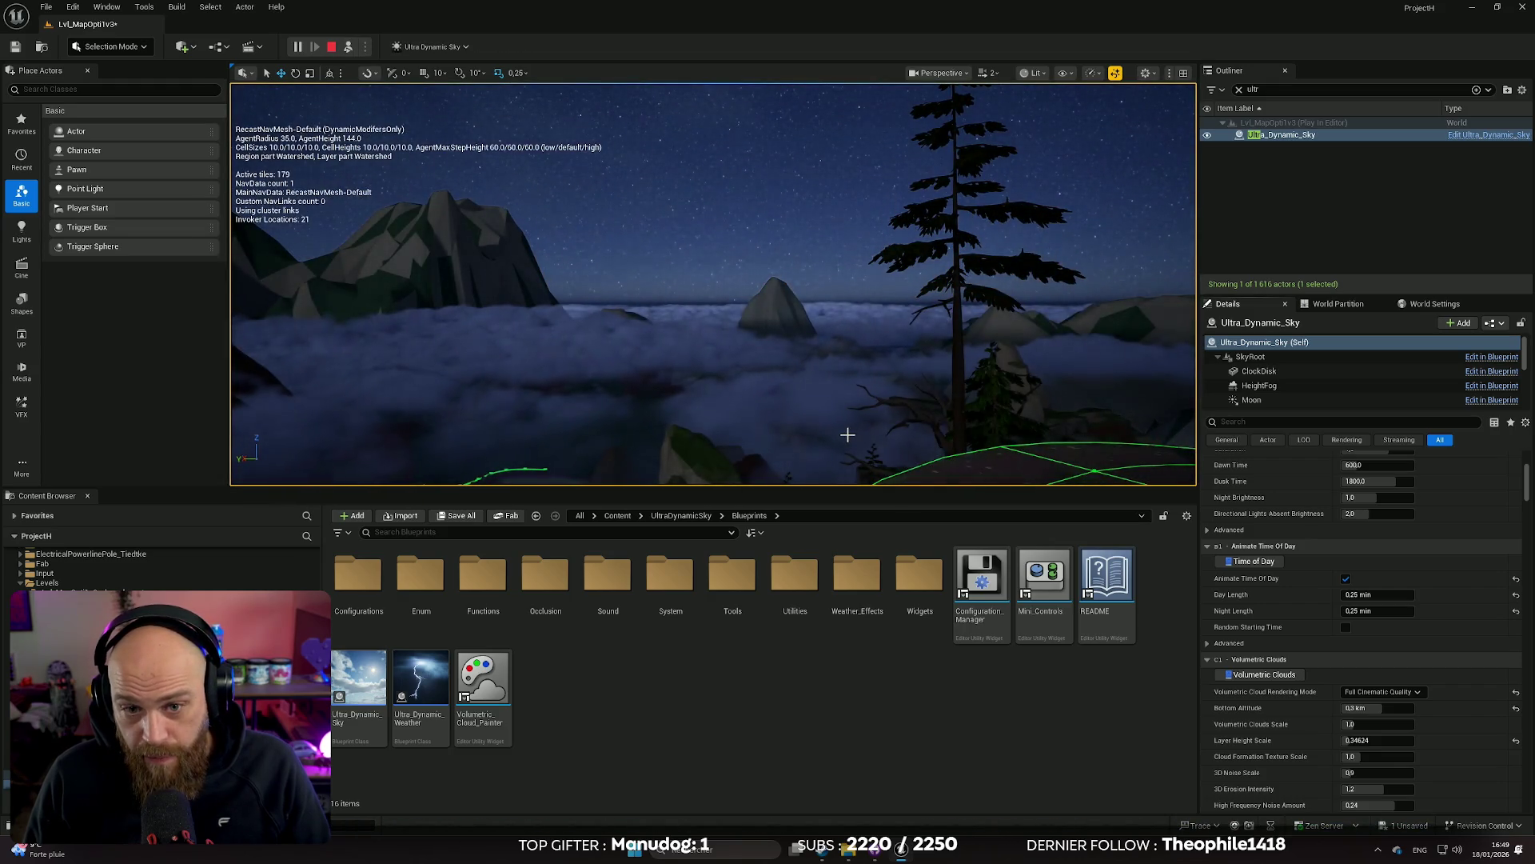
Enlarge the viewport, watch the night-to-day cycle, then stop the play session
{"action": "left_click_drag", "start_coordinate": [843, 487], "coordinate": [844, 690]}
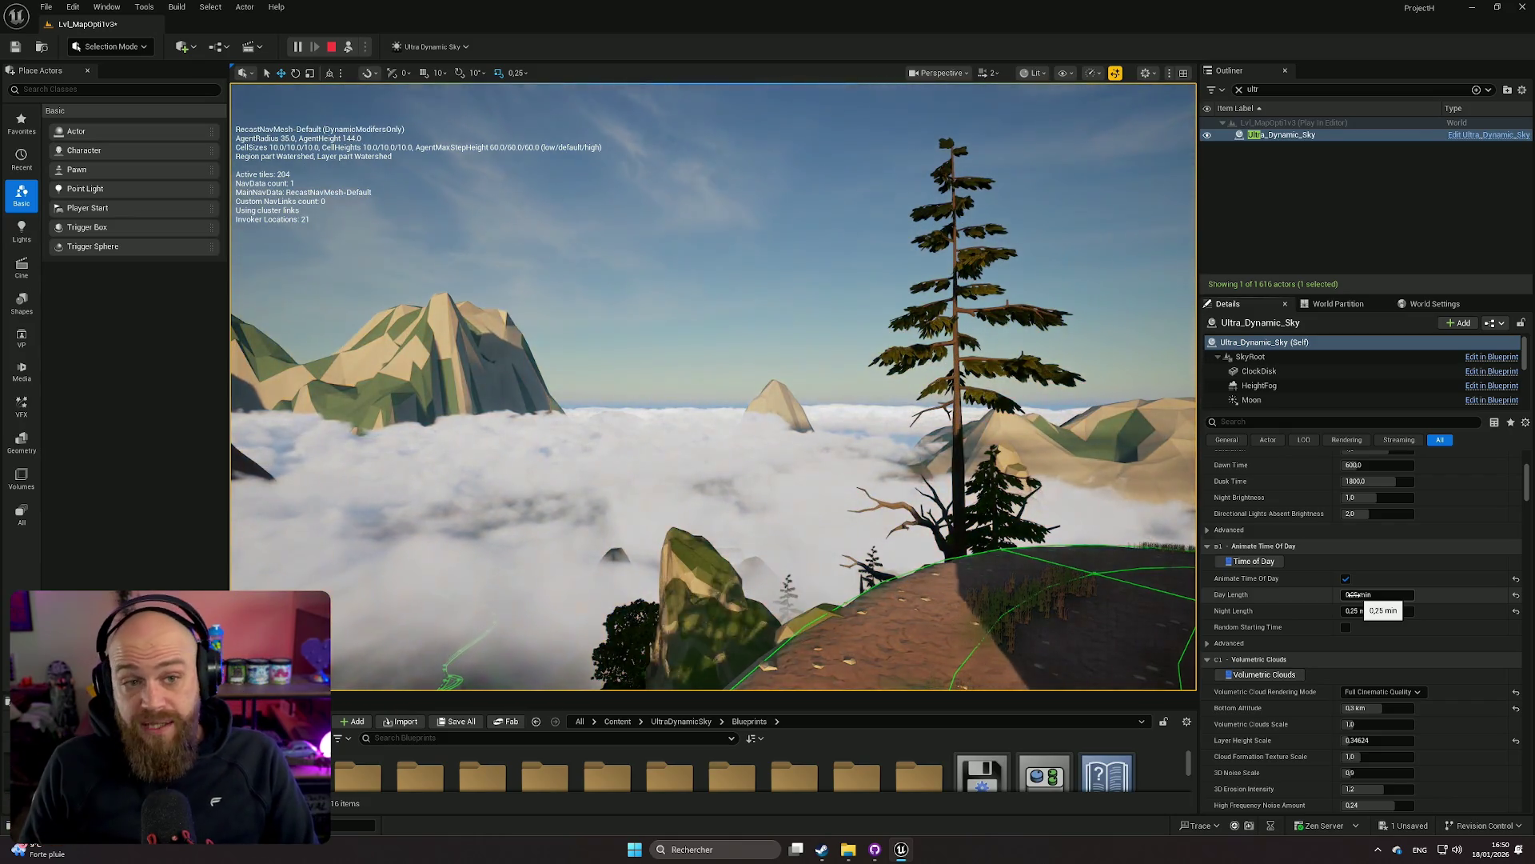
{"action": "left_click", "coordinate": [331, 47]}
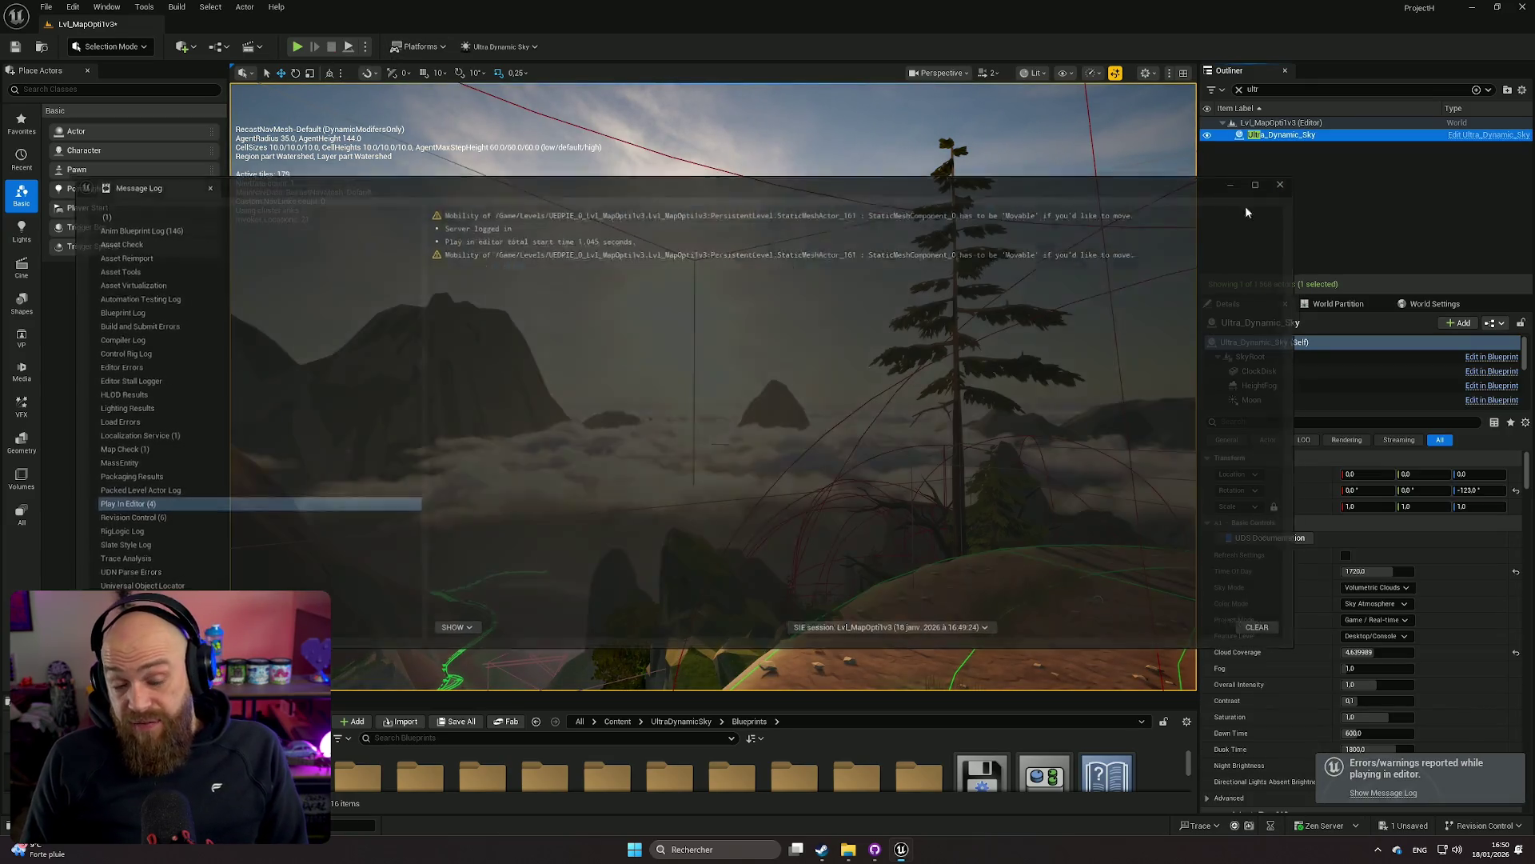
Close the Message Log window to reveal the daylight level and Ultra_Dynamic_Sky details
{"action": "left_click", "coordinate": [1280, 185]}
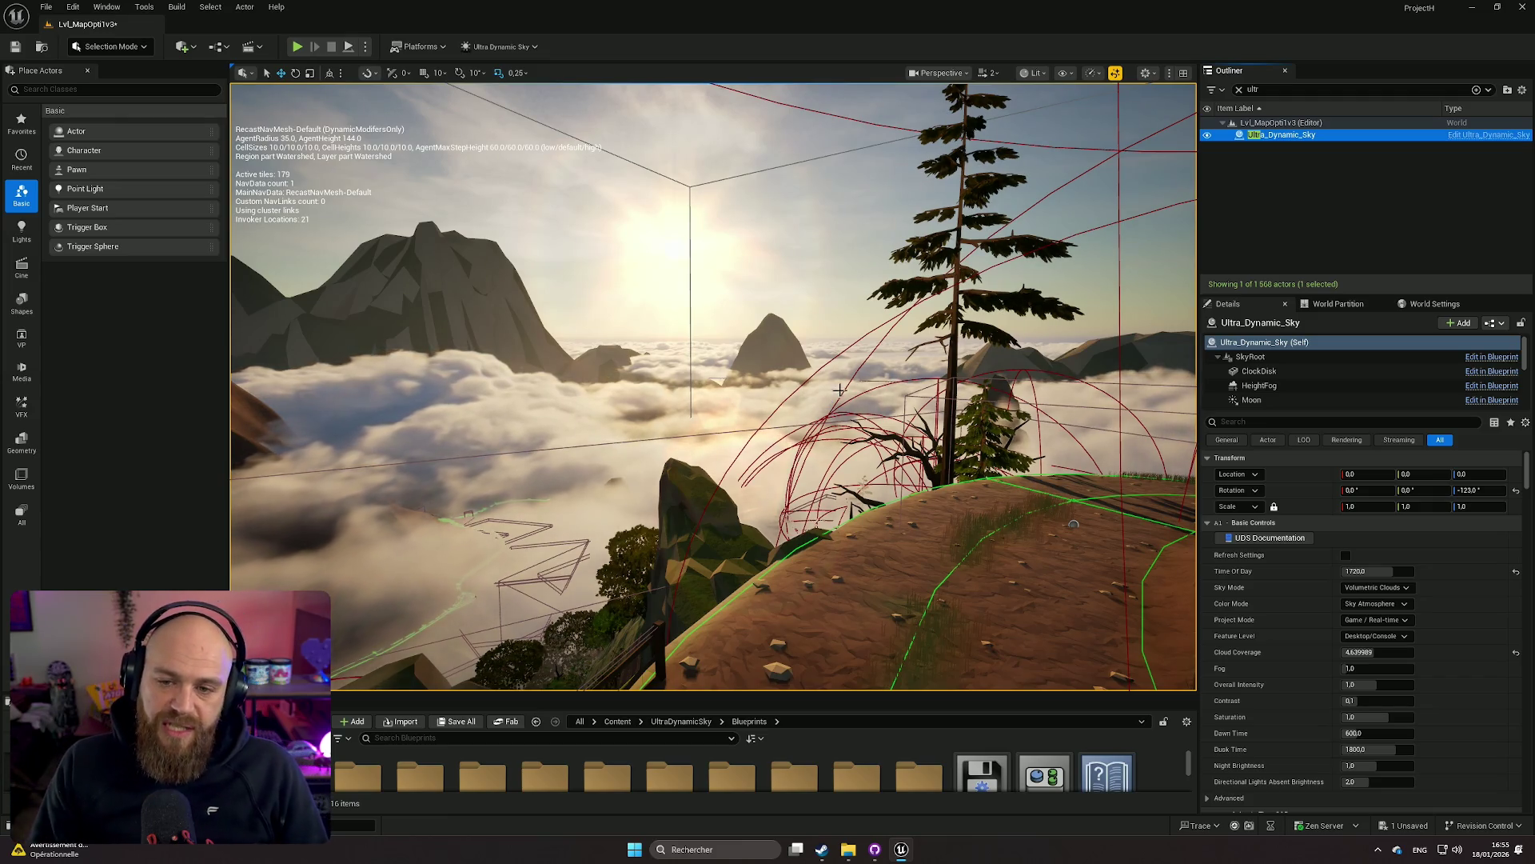
{"action": "mouse_move", "coordinate": [638, 472]}
{"action": "left_mouse_down"}
{"action": "mouse_move", "coordinate": [656, 468]}
{"action": "mouse_move", "coordinate": [624, 479]}
{"action": "mouse_move", "coordinate": [654, 481]}
{"action": "left_mouse_up"}
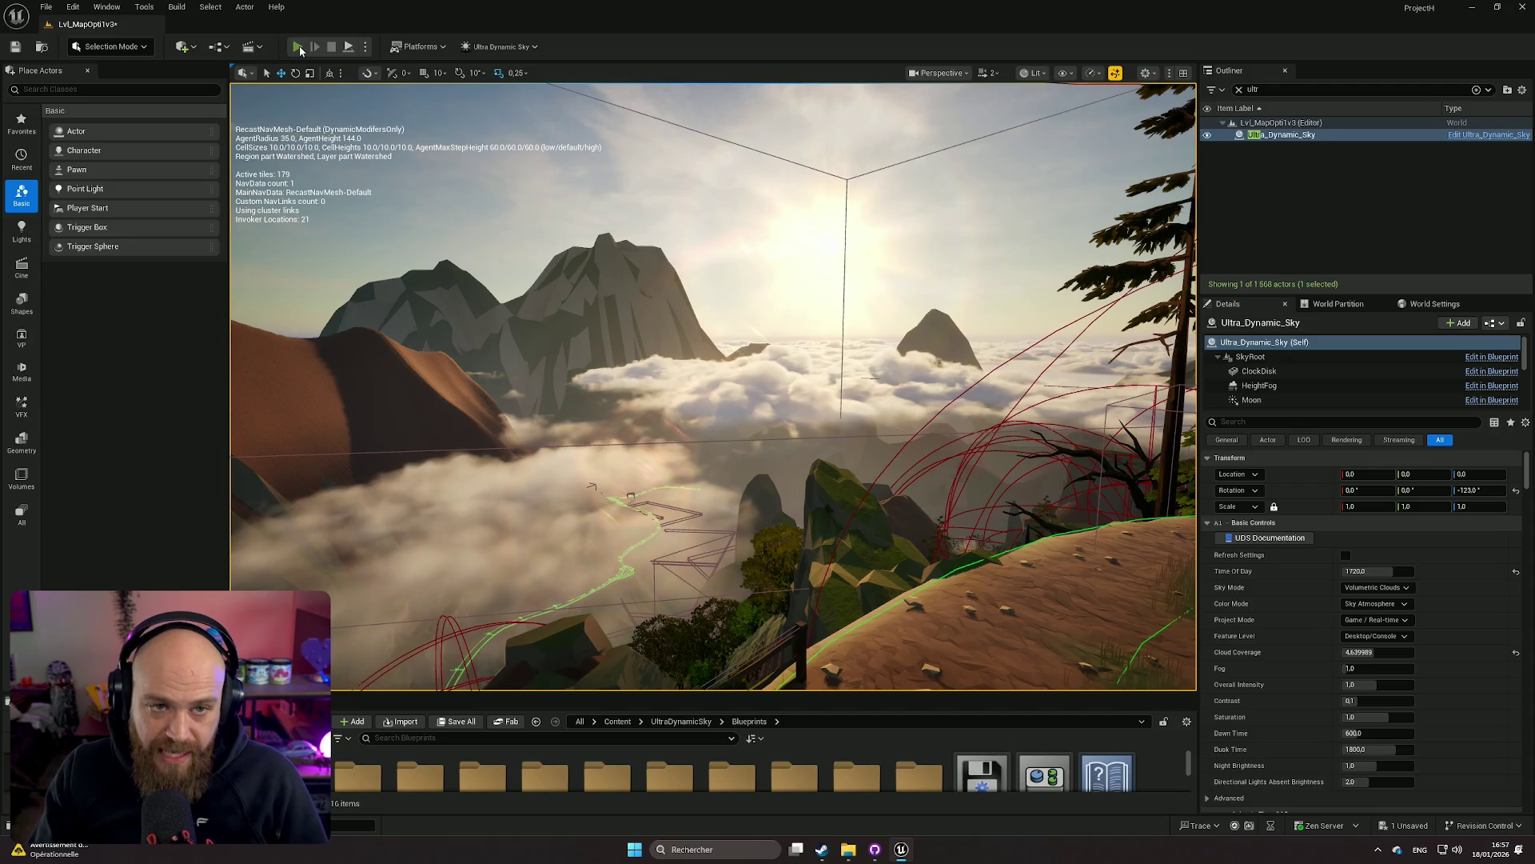
{"action": "key", "text": "alt+p"}
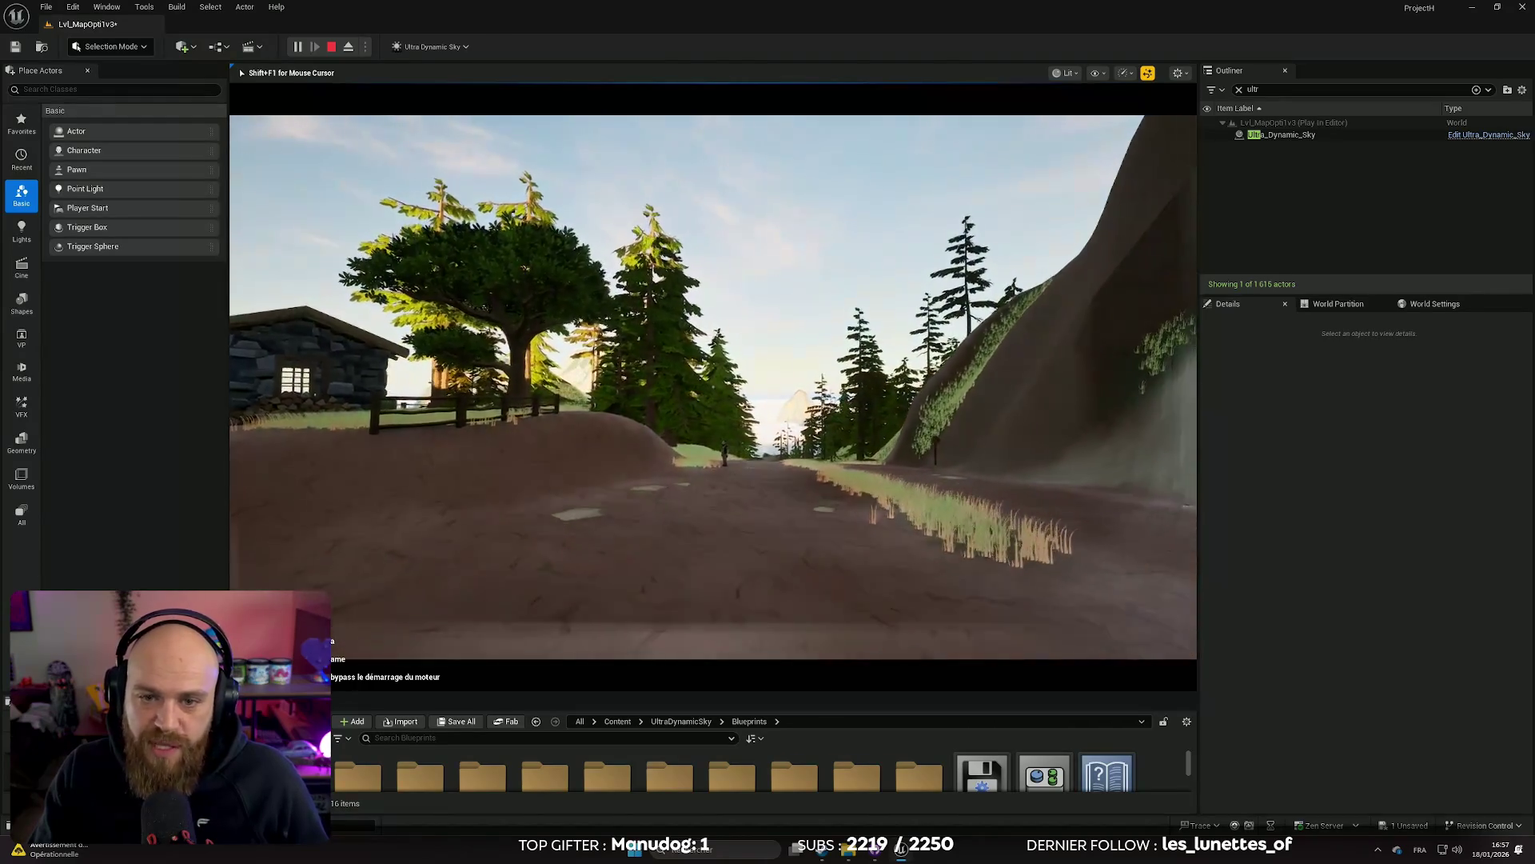
{"action": "key", "text": "e"}
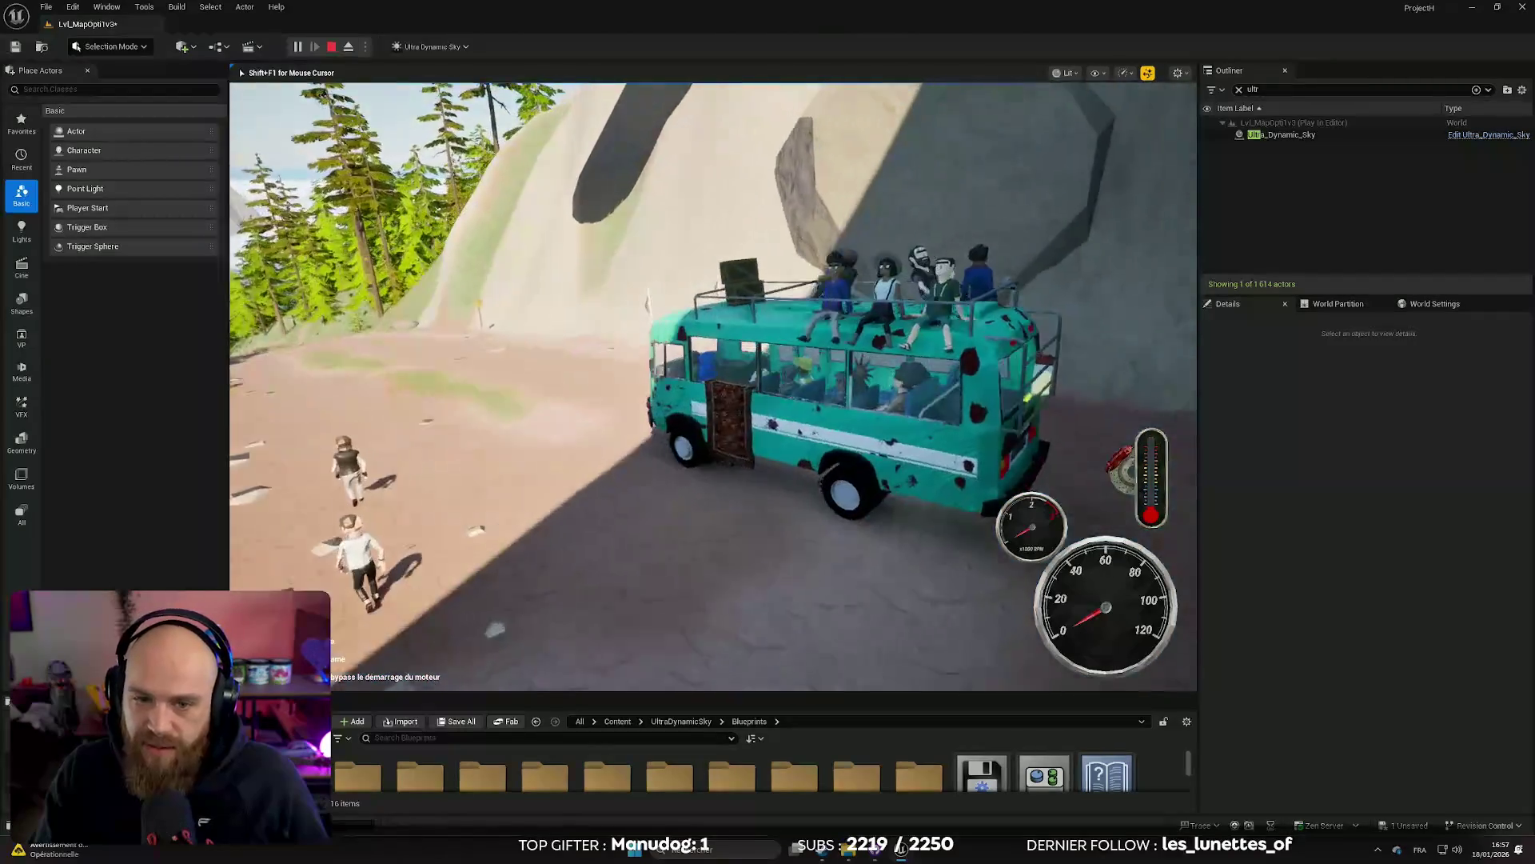
{"action": "key", "text": "e"}
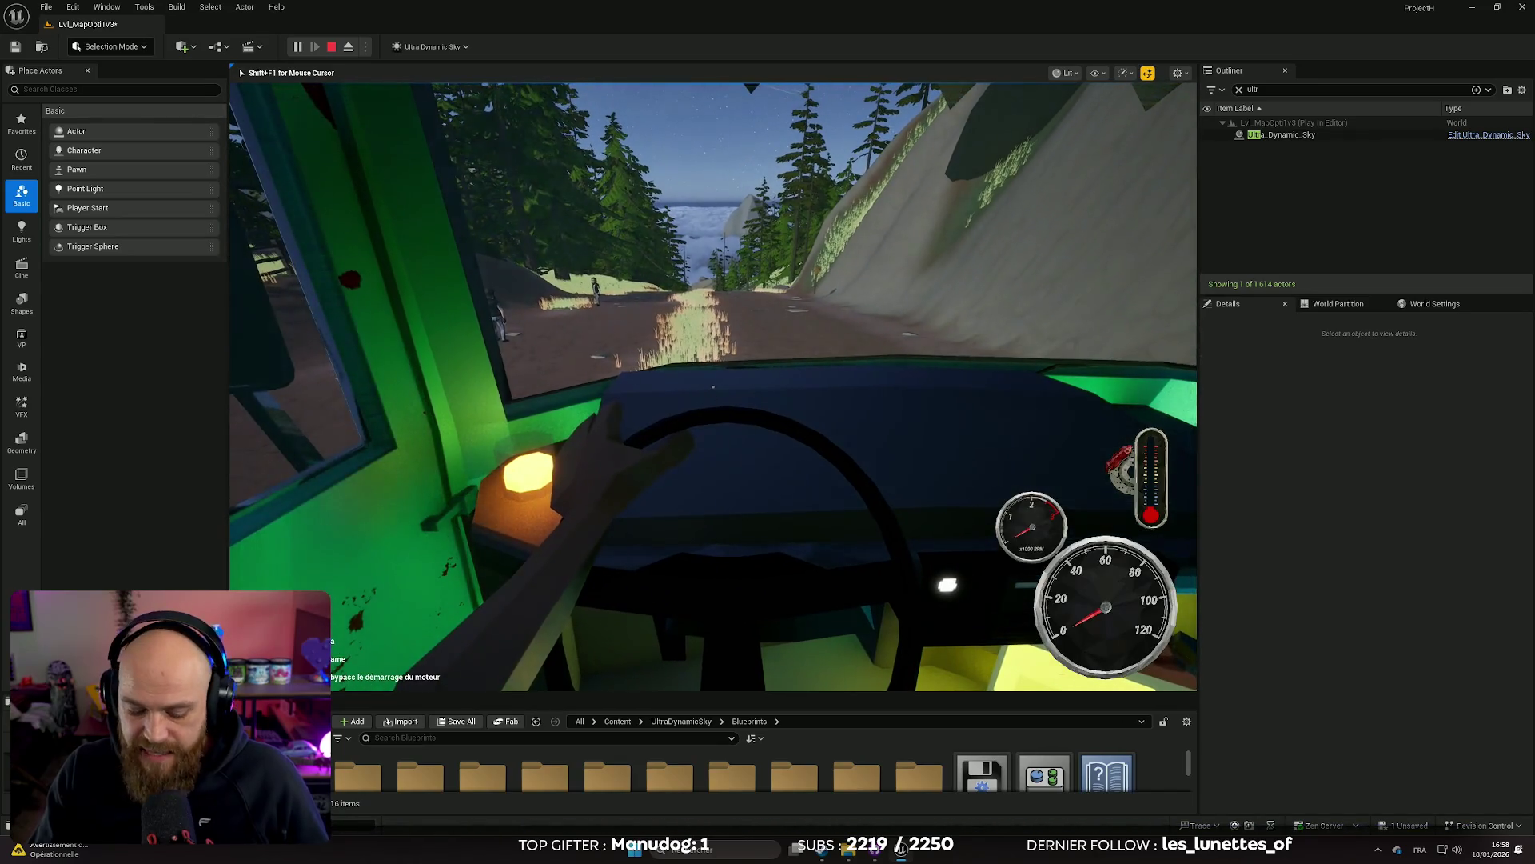
{"action": "key", "text": "Escape"}
{"action": "left_click", "coordinate": [806, 275]}
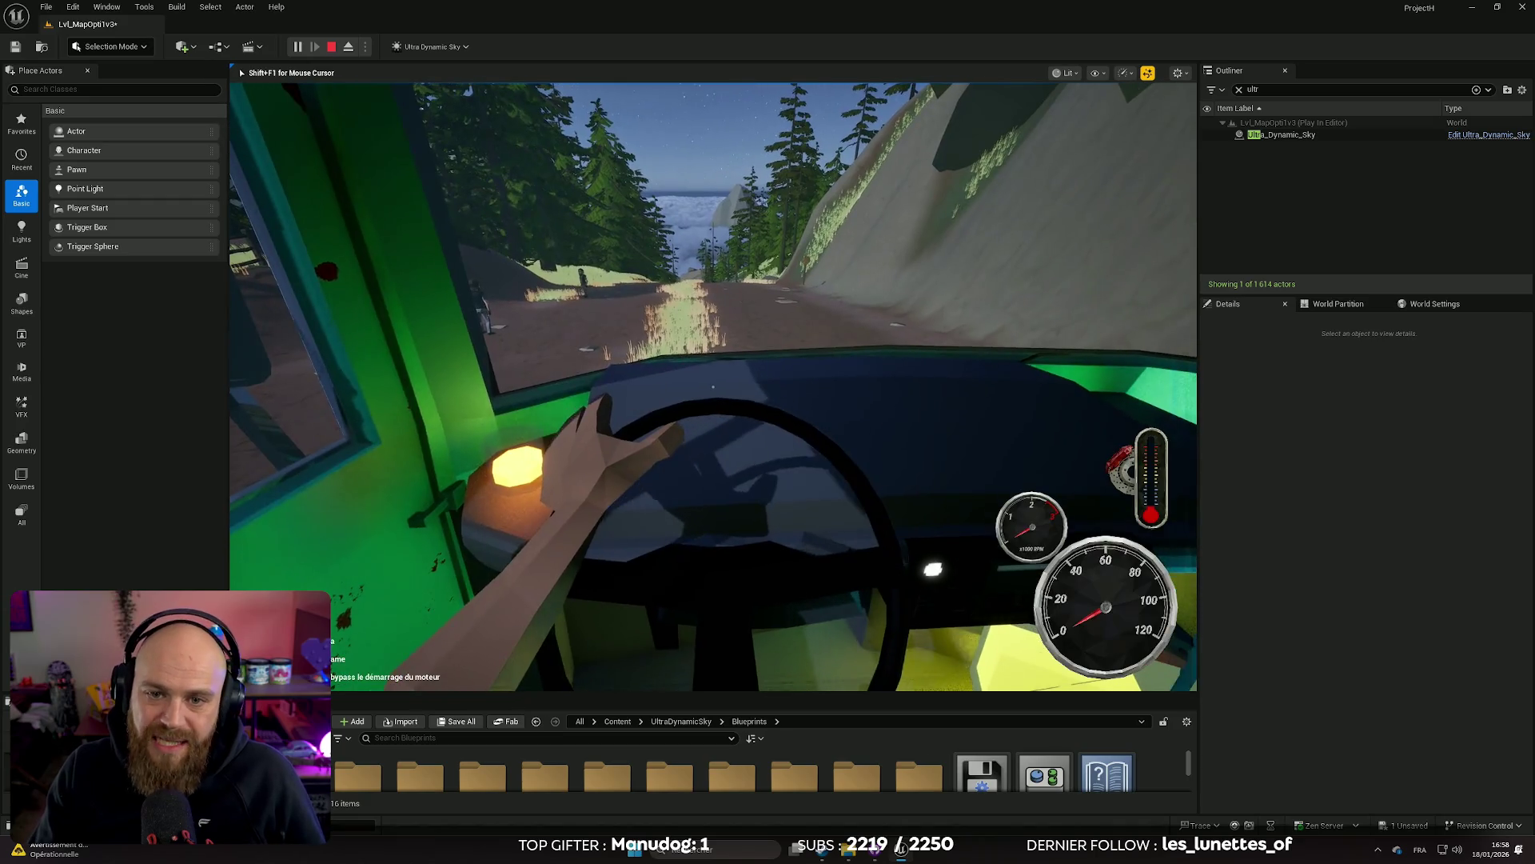
{"action": "key", "text": "Escape"}
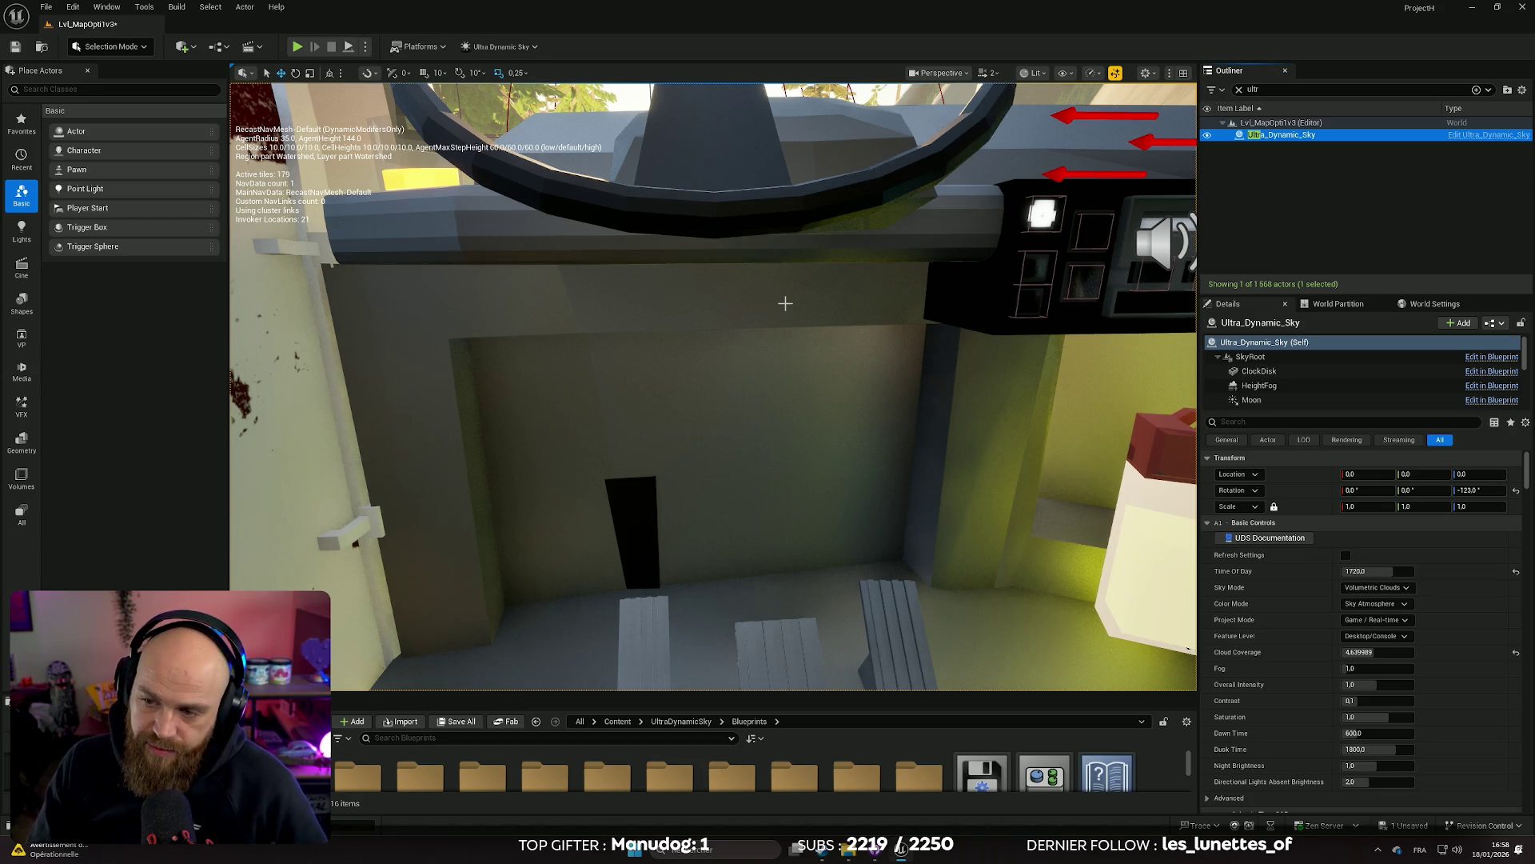
Orbit the viewport down to the bus and select BP_Bus1 to show its passenger counts
{"action": "mouse_move", "coordinate": [813, 362]}
{"action": "left_mouse_down"}
{"action": "mouse_move", "coordinate": [792, 448]}
{"action": "mouse_move", "coordinate": [758, 402]}
{"action": "mouse_move", "coordinate": [754, 420]}
{"action": "mouse_move", "coordinate": [812, 383]}
{"action": "left_mouse_up"}
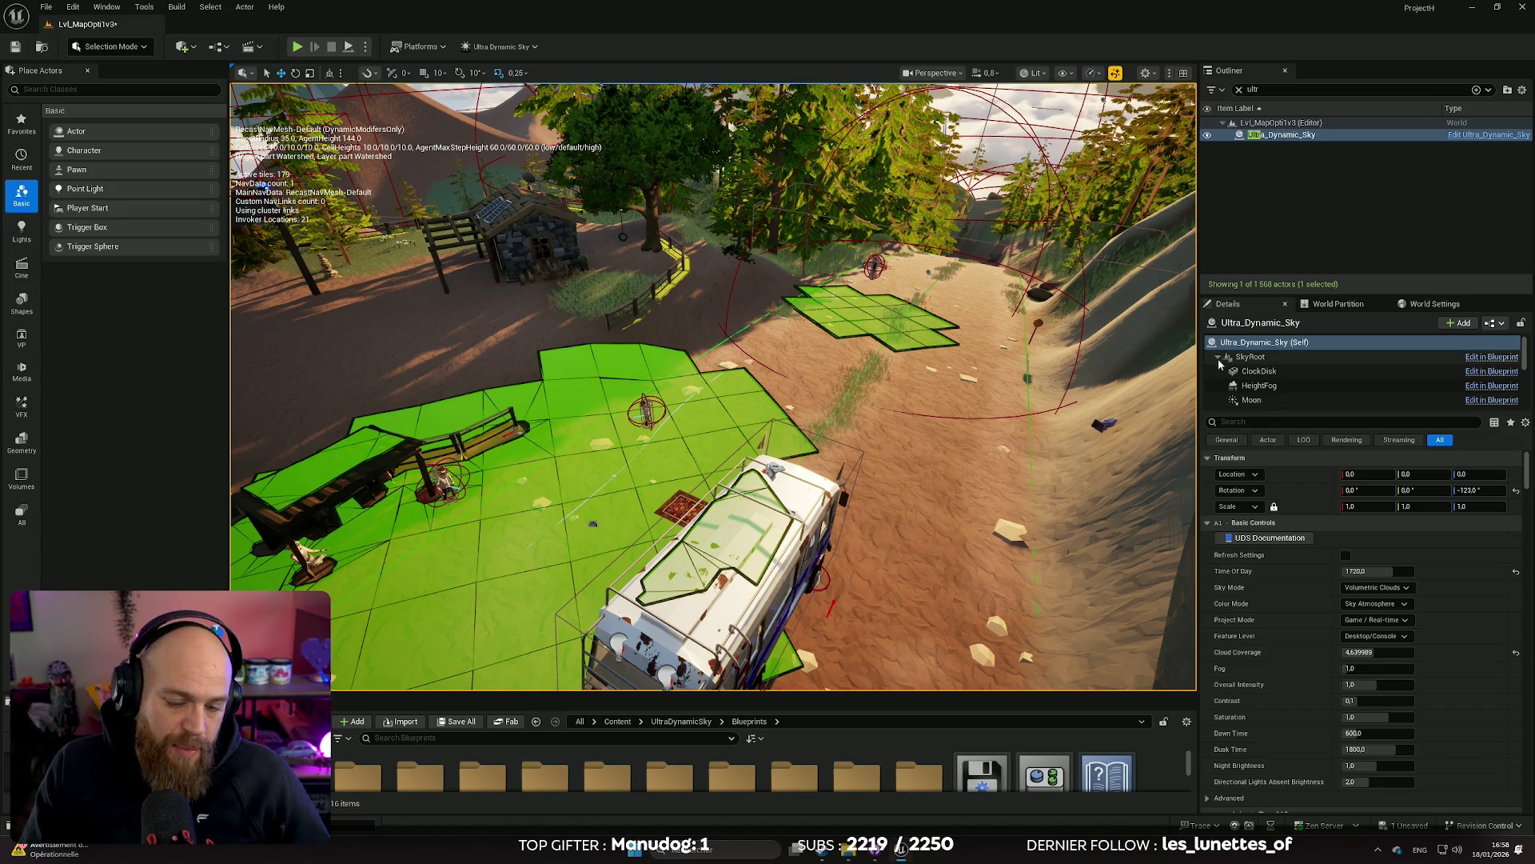
{"action": "left_click_drag", "start_coordinate": [1175, 391], "coordinate": [1048, 416]}
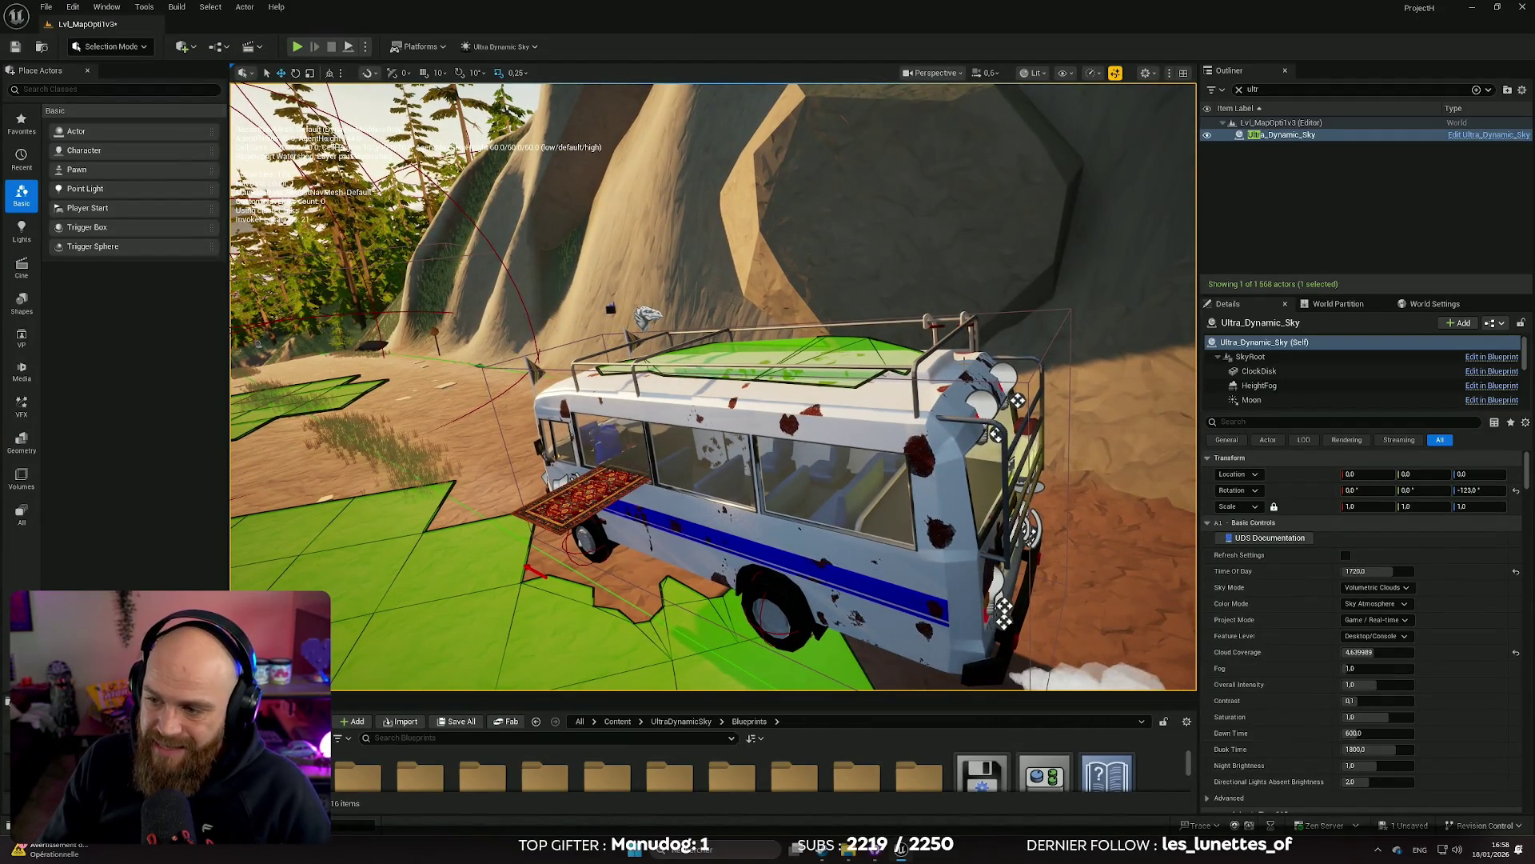
{"action": "left_click_drag", "start_coordinate": [955, 276], "coordinate": [899, 620]}
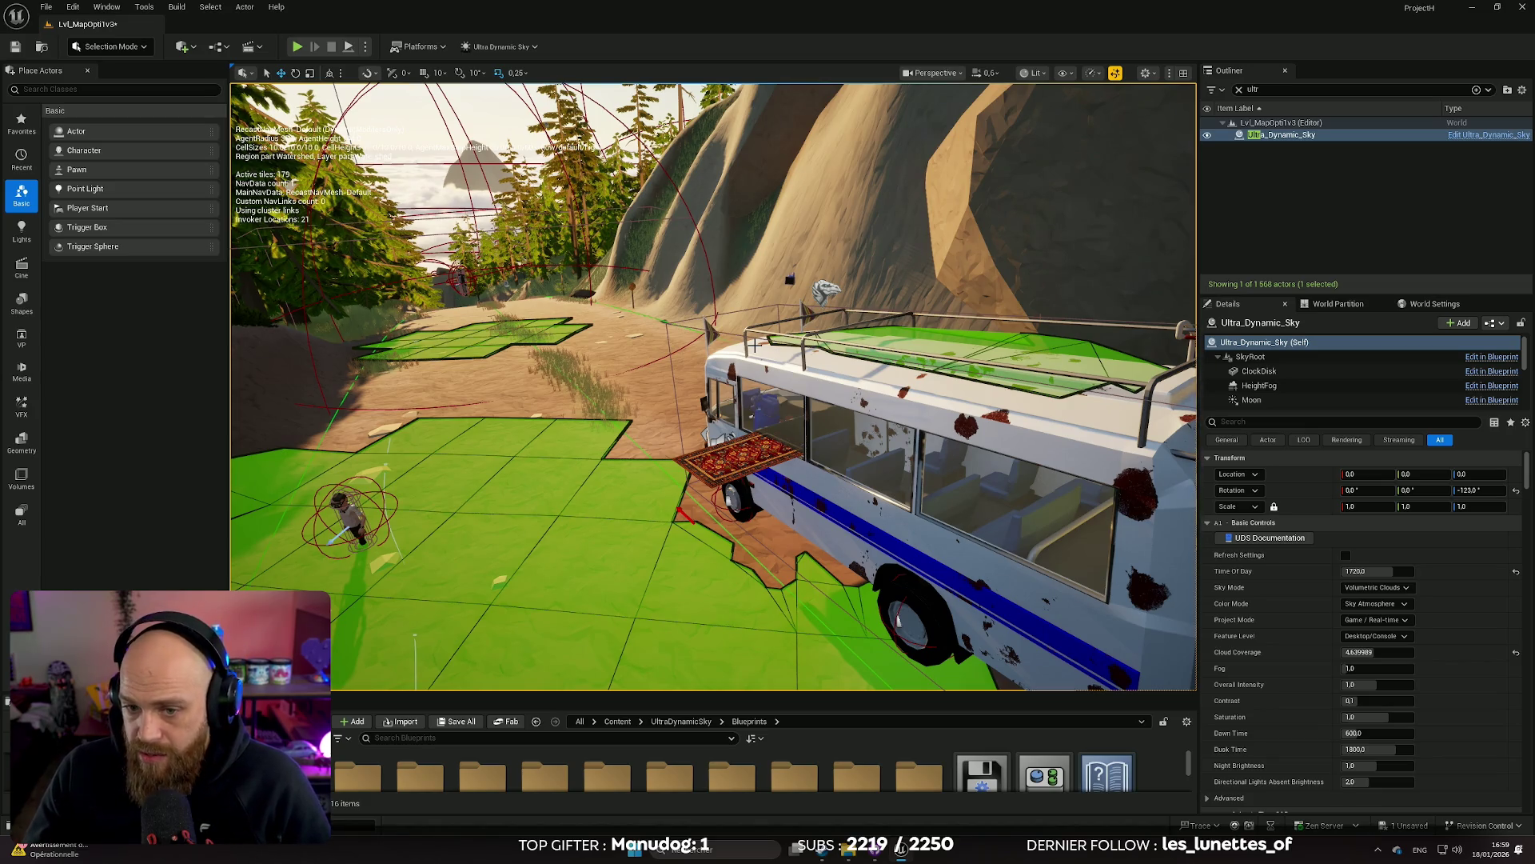
{"action": "left_click_drag", "start_coordinate": [754, 345], "coordinate": [840, 340]}
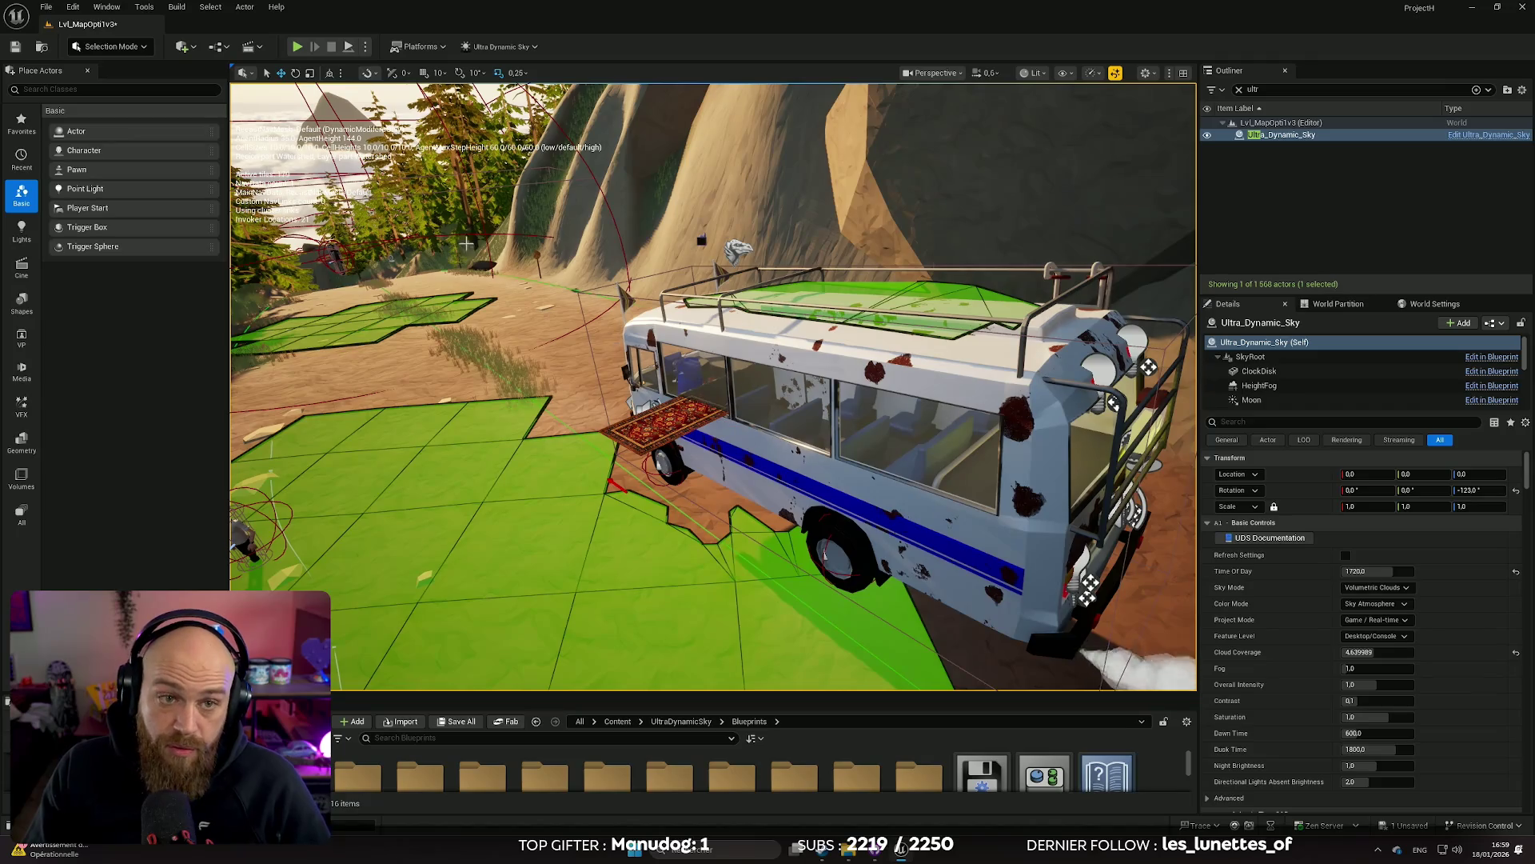
{"action": "left_click", "coordinate": [958, 378]}
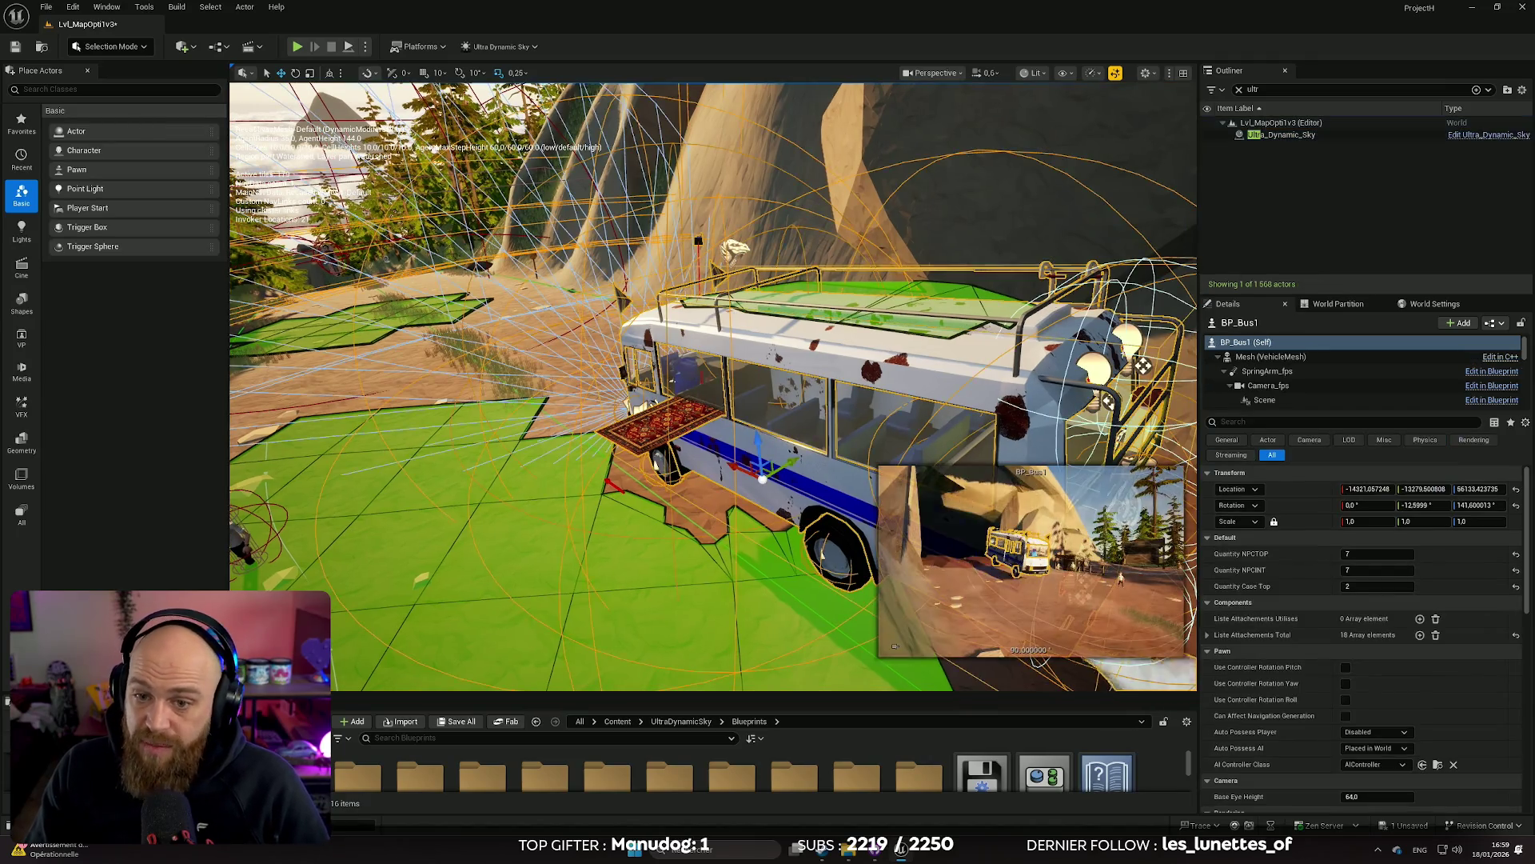
Set Quantity NPCTOP to 0 and Quantity Case Top to 3, then start simulating the level
{"action": "scroll", "coordinate": [1359, 547], "scroll_direction": "down", "scroll_amount": 5}
{"action": "scroll", "coordinate": [1359, 547], "scroll_direction": "up", "scroll_amount": 2}
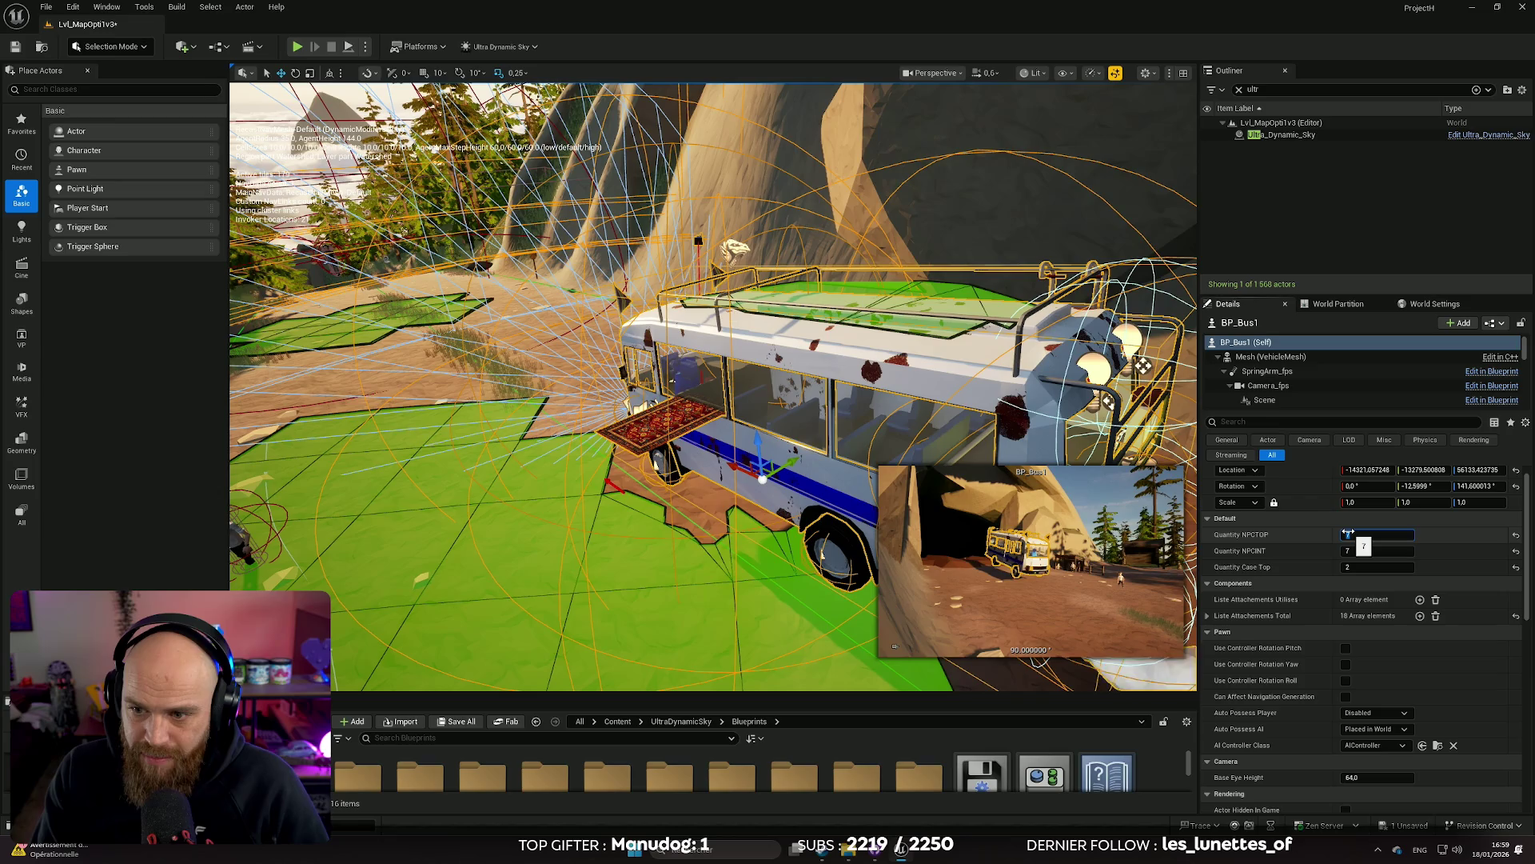
{"action": "left_click", "coordinate": [1350, 551]}
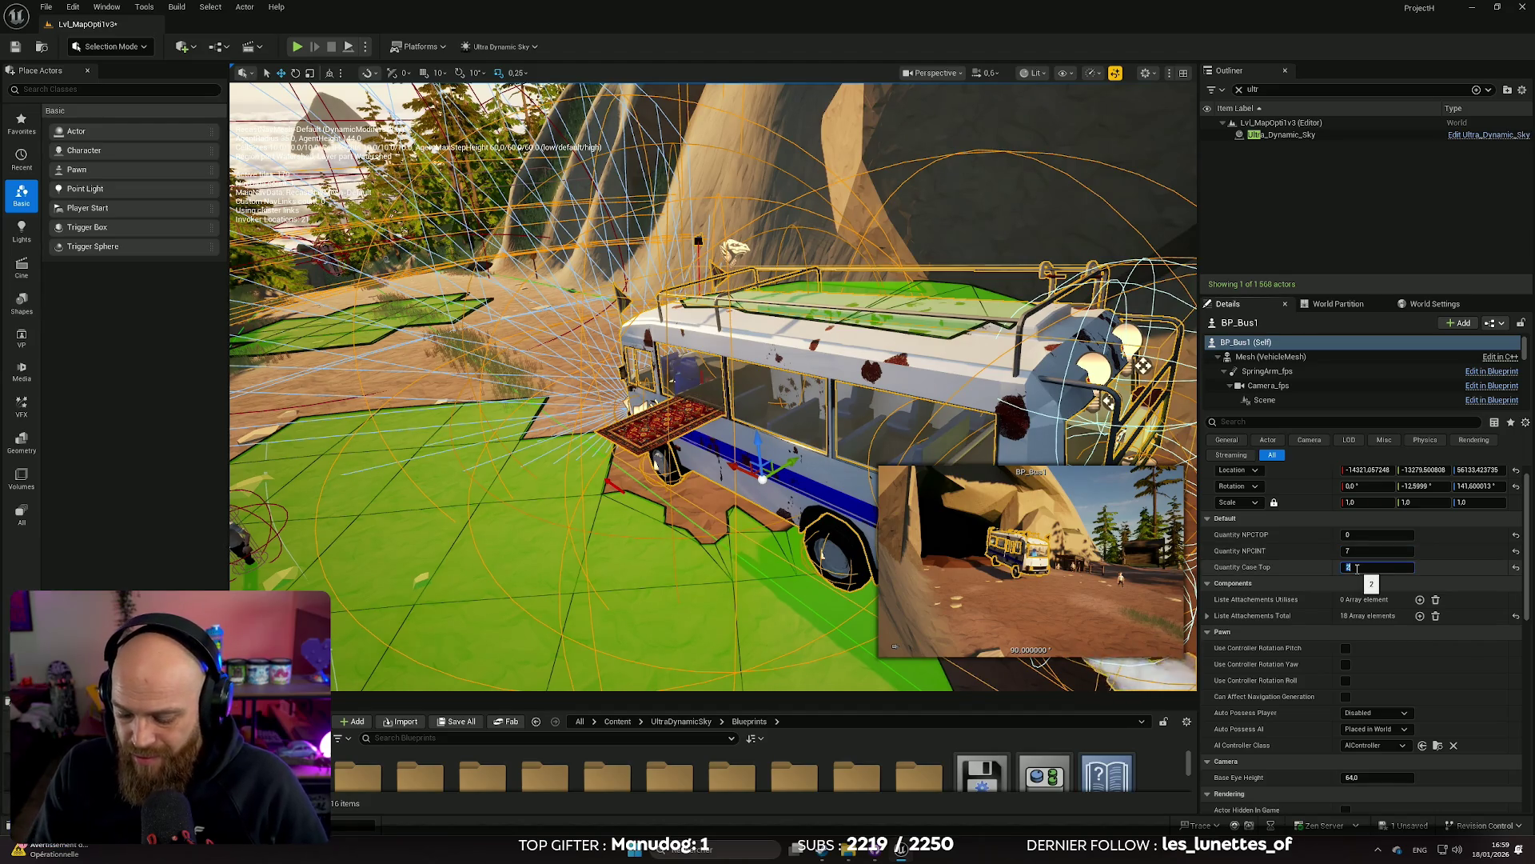
{"action": "type", "text": "3"}
{"action": "key", "text": "Return"}
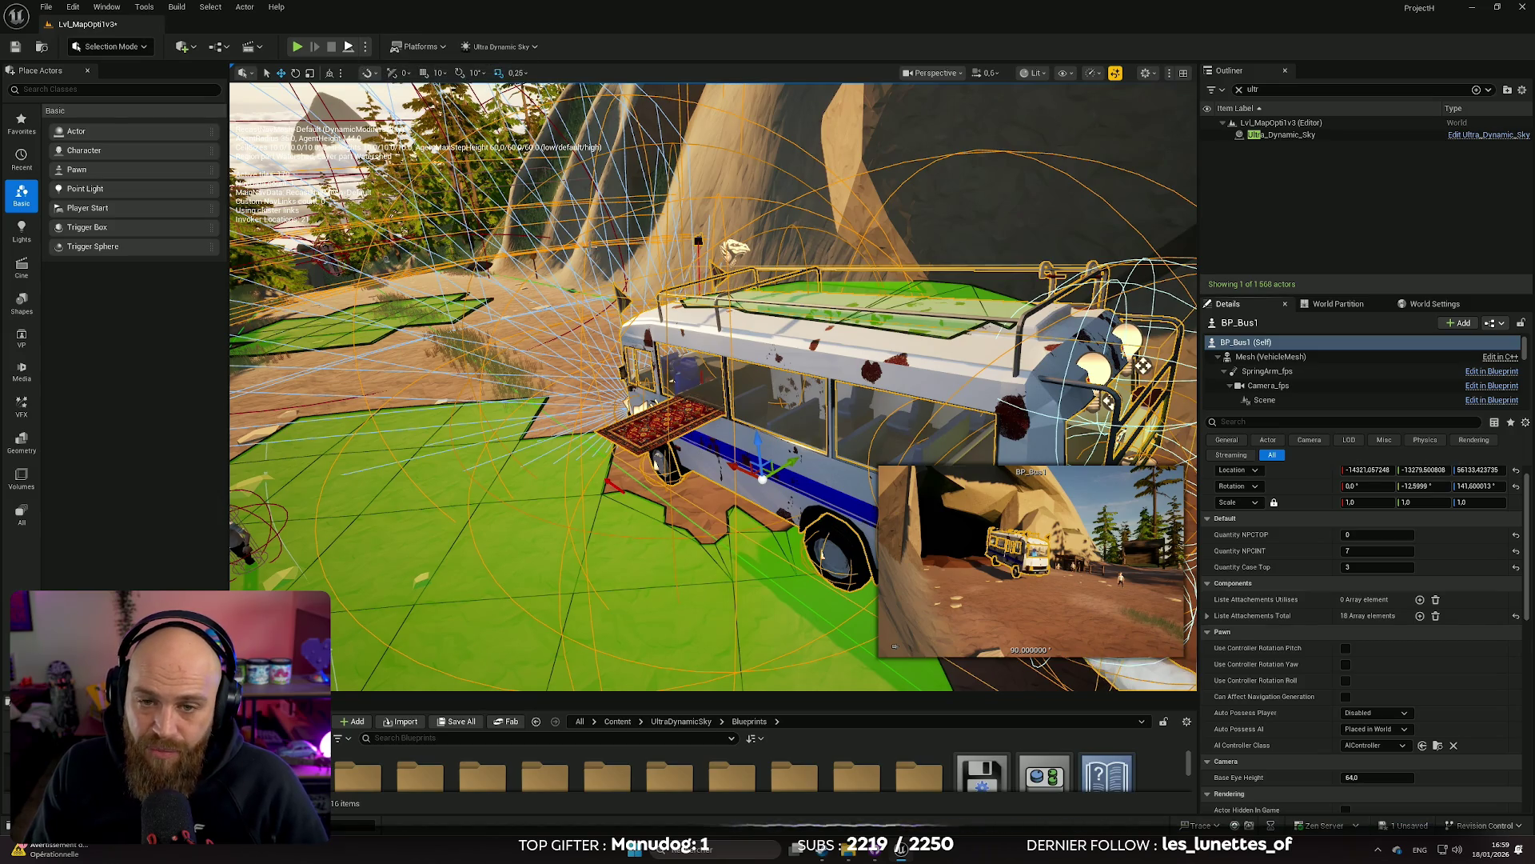
{"action": "key", "text": "alt+p"}
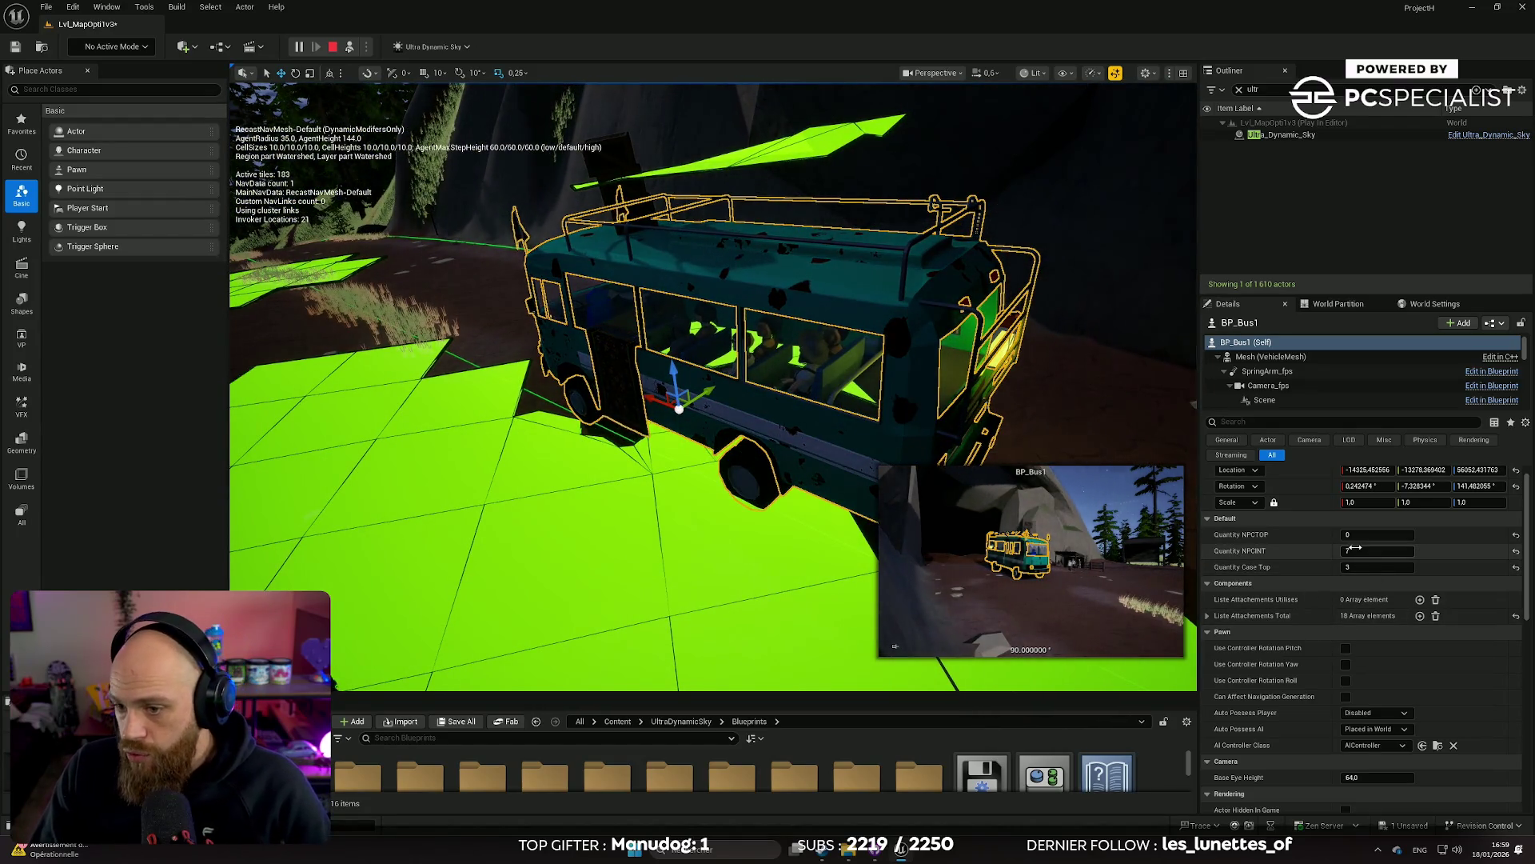
Stop the simulation and reset Ultra_Dynamic_Sky to 30 min day, 15 min night, time animation off
{"action": "left_click", "coordinate": [333, 48]}
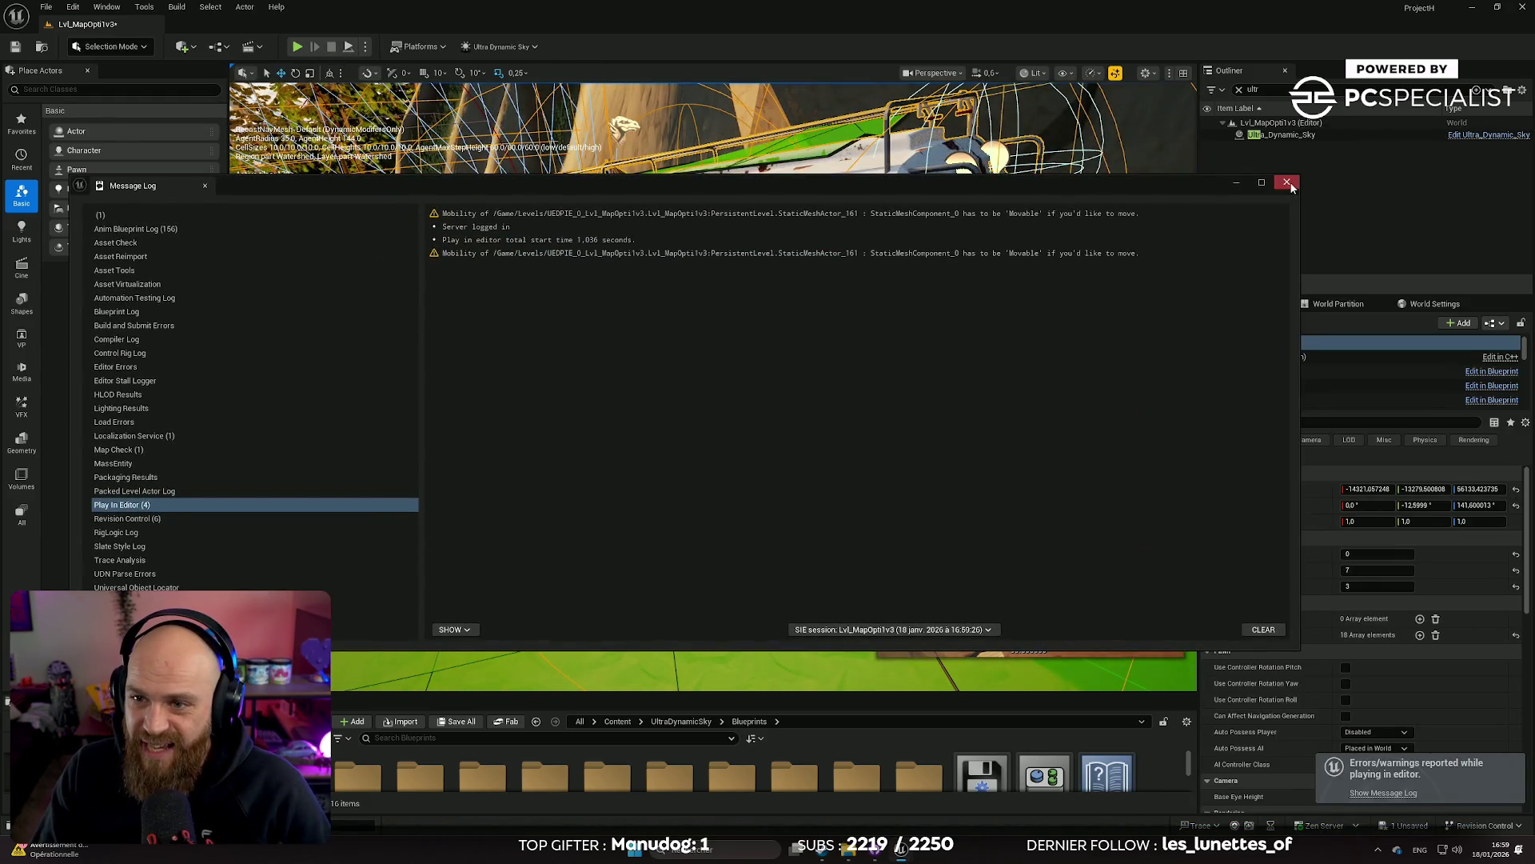
{"action": "left_click", "coordinate": [1287, 183]}
{"action": "left_click", "coordinate": [1332, 136]}
{"action": "scroll", "coordinate": [1428, 646], "scroll_direction": "down", "scroll_amount": 10}
{"action": "scroll", "coordinate": [1428, 646], "scroll_direction": "down", "scroll_amount": 5}
{"action": "left_click", "coordinate": [1516, 555]}
{"action": "left_click", "coordinate": [1517, 571]}
{"action": "left_click", "coordinate": [1346, 539]}
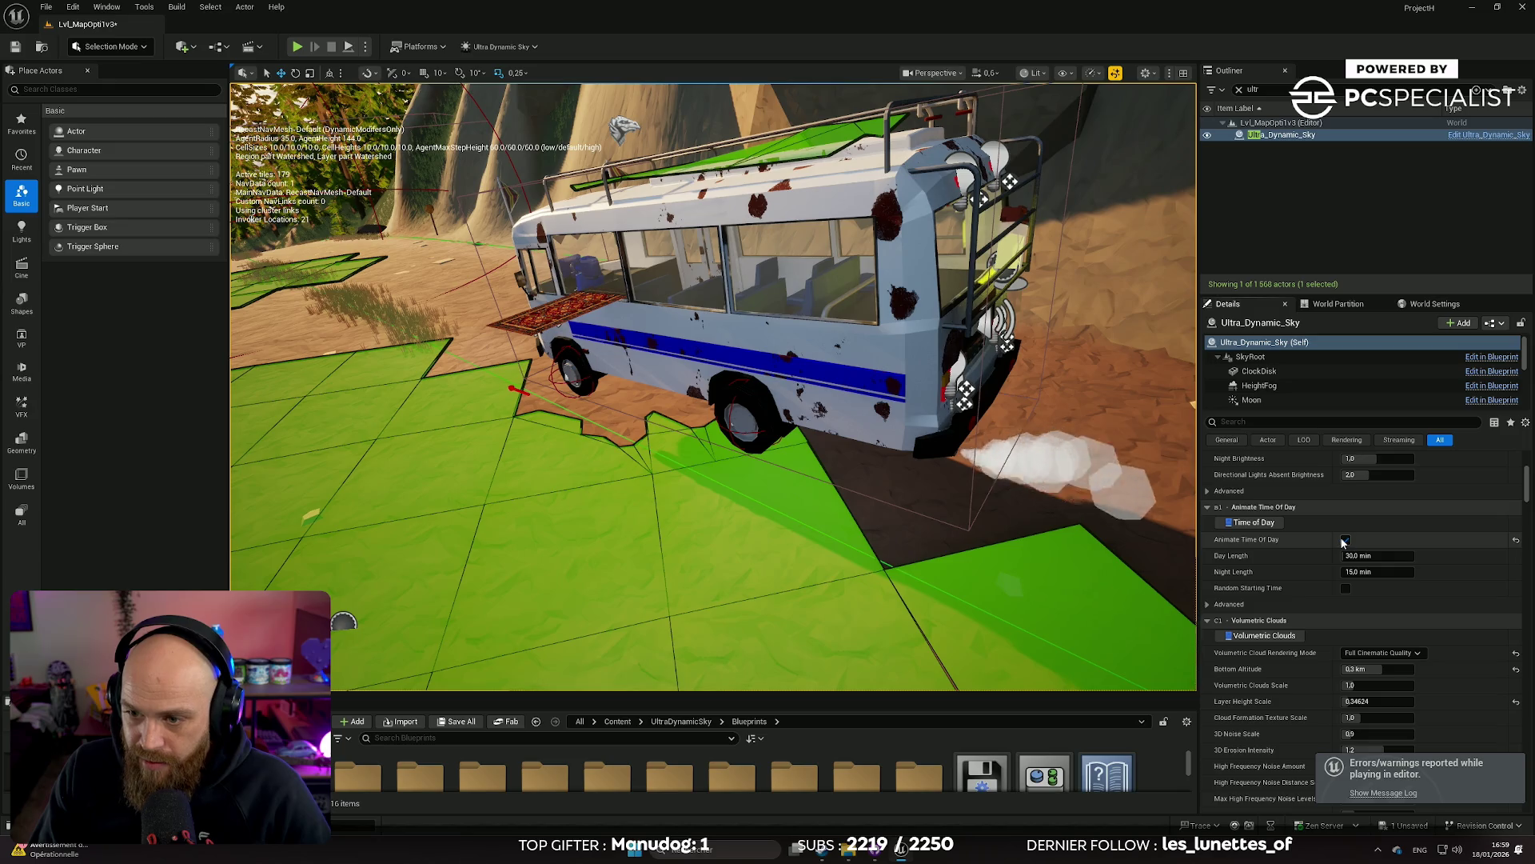
Reselect BP_Bus1 and begin editing its Quantity NPCTOP value
{"action": "left_click", "coordinate": [1101, 527]}
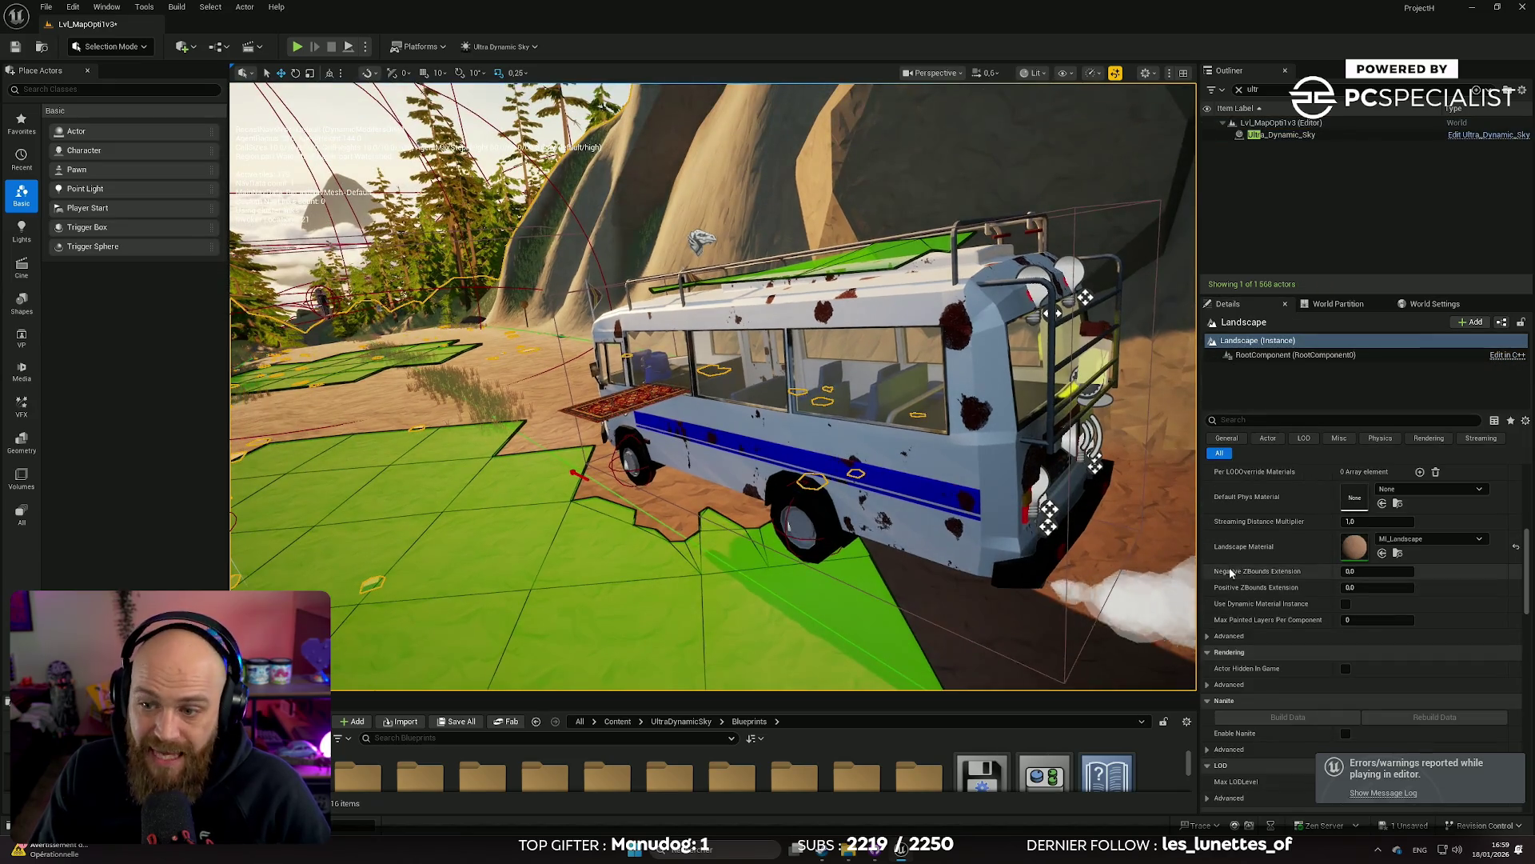
{"action": "left_click", "coordinate": [837, 402]}
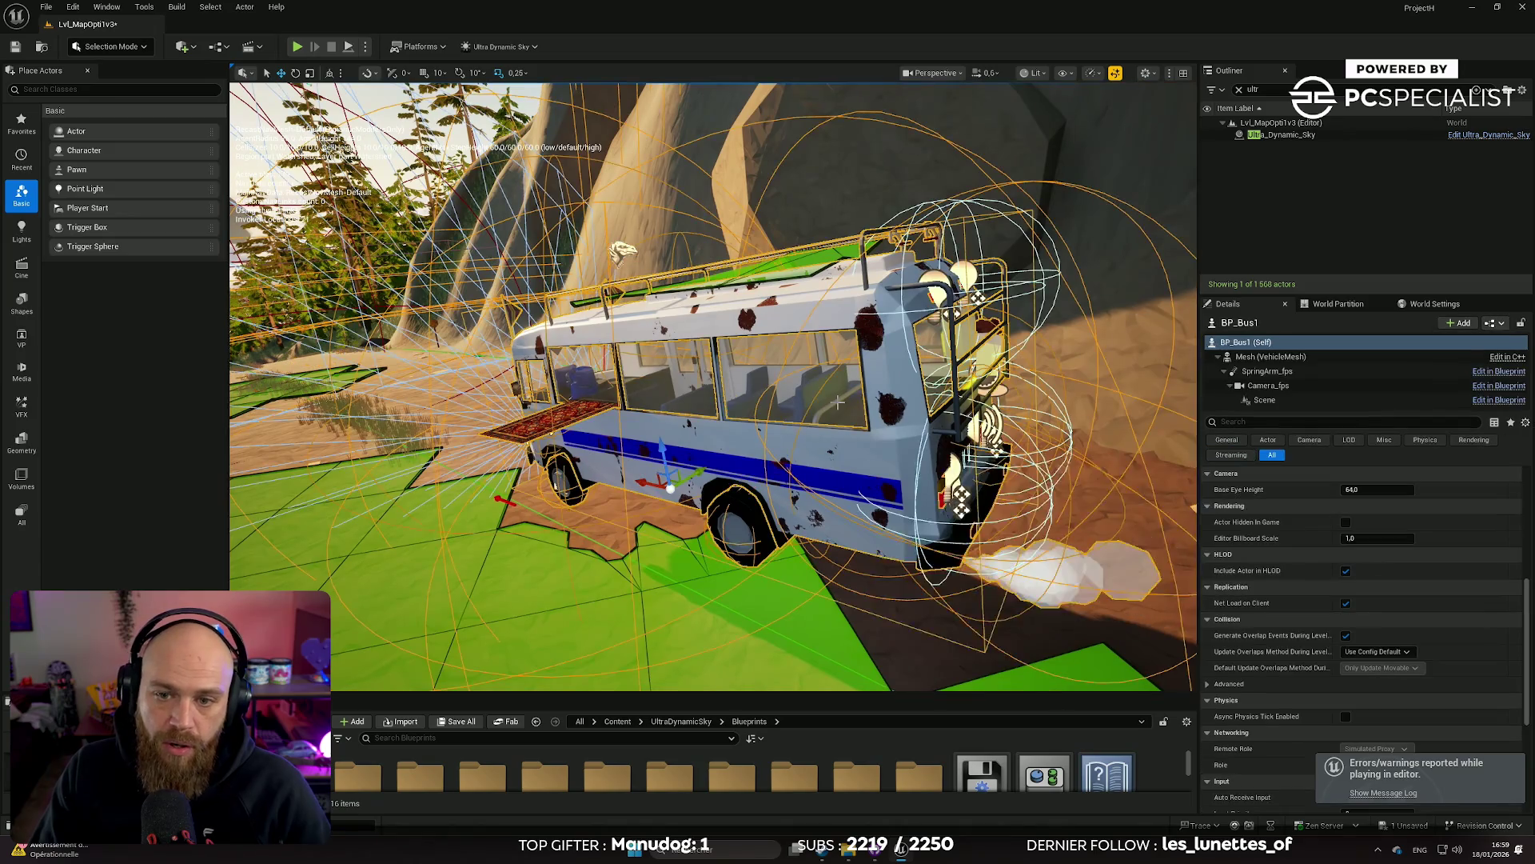
{"action": "scroll", "coordinate": [1374, 635], "scroll_direction": "down", "scroll_amount": 2}
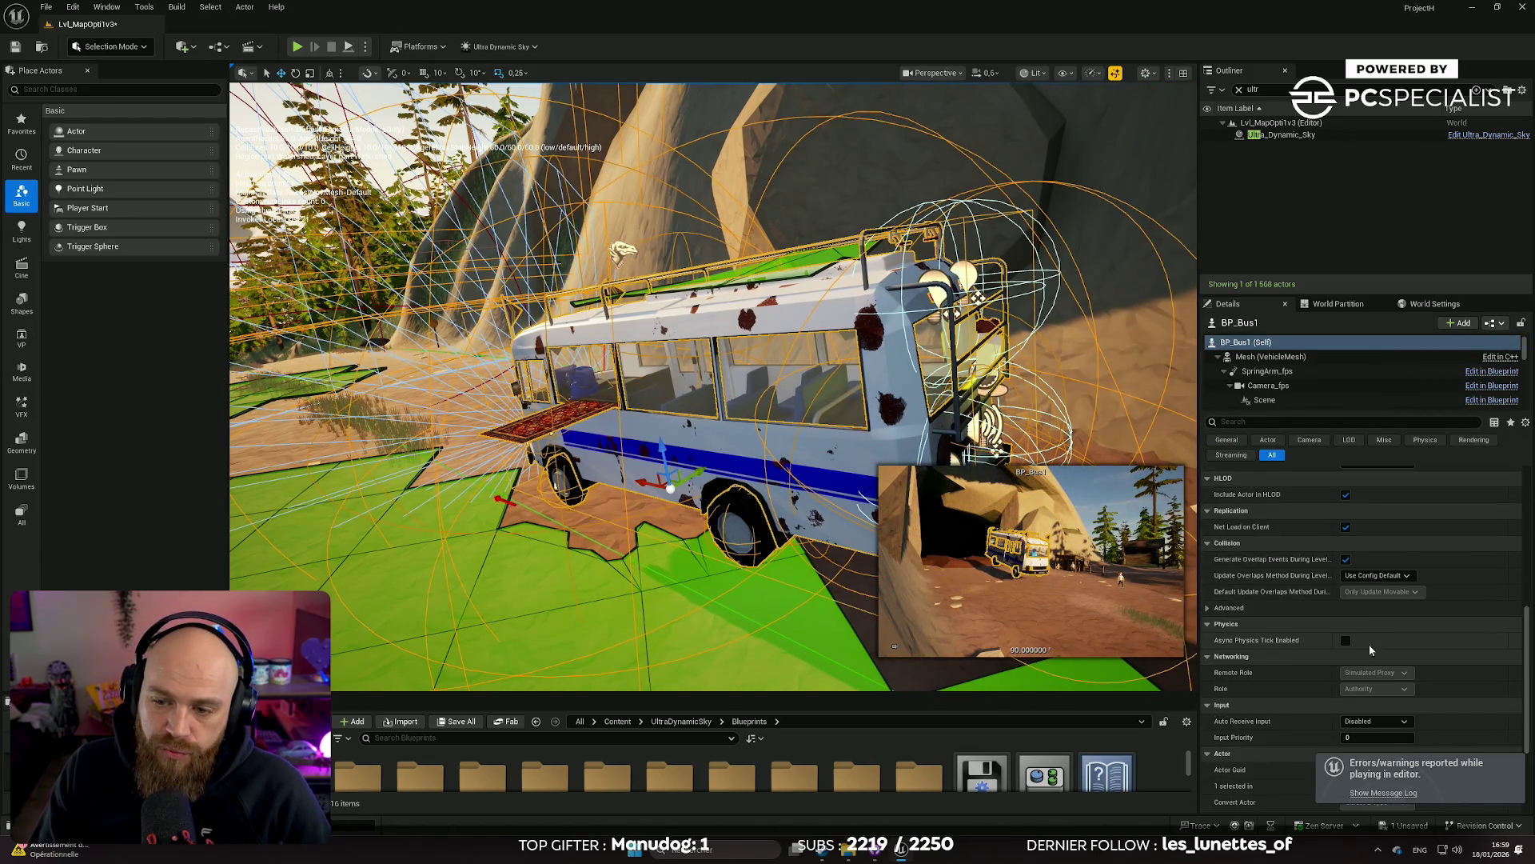
{"action": "scroll", "coordinate": [1369, 645], "scroll_direction": "down", "scroll_amount": 2}
{"action": "scroll", "coordinate": [1366, 647], "scroll_direction": "up", "scroll_amount": 5}
{"action": "left_click", "coordinate": [1353, 553]}
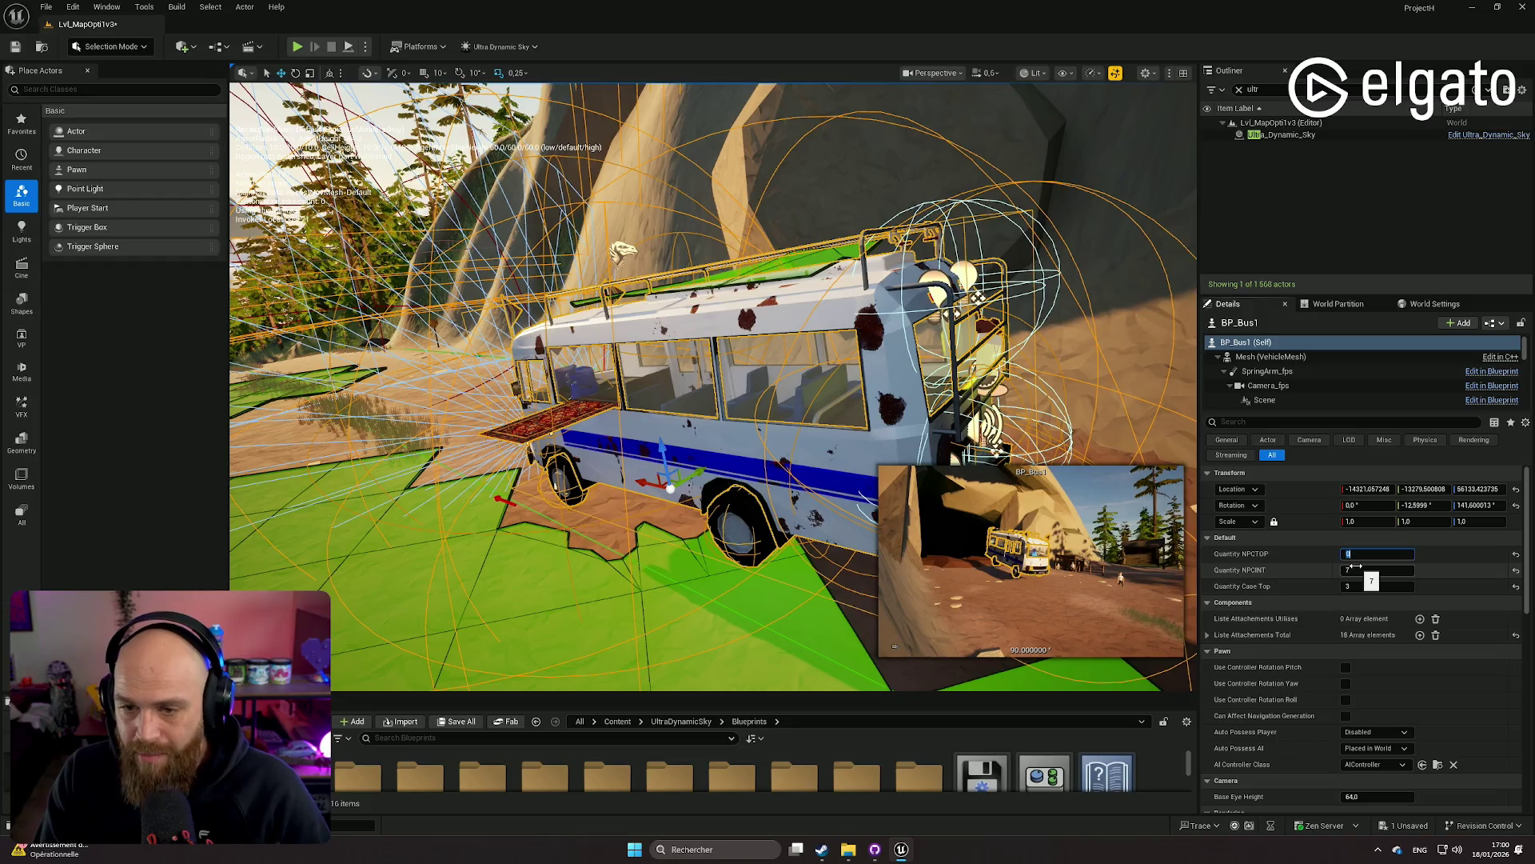
Set Quantity NPCTOP to 2 and simulate, focusing on the bus to check two roof riders
{"action": "key", "text": "Return"}
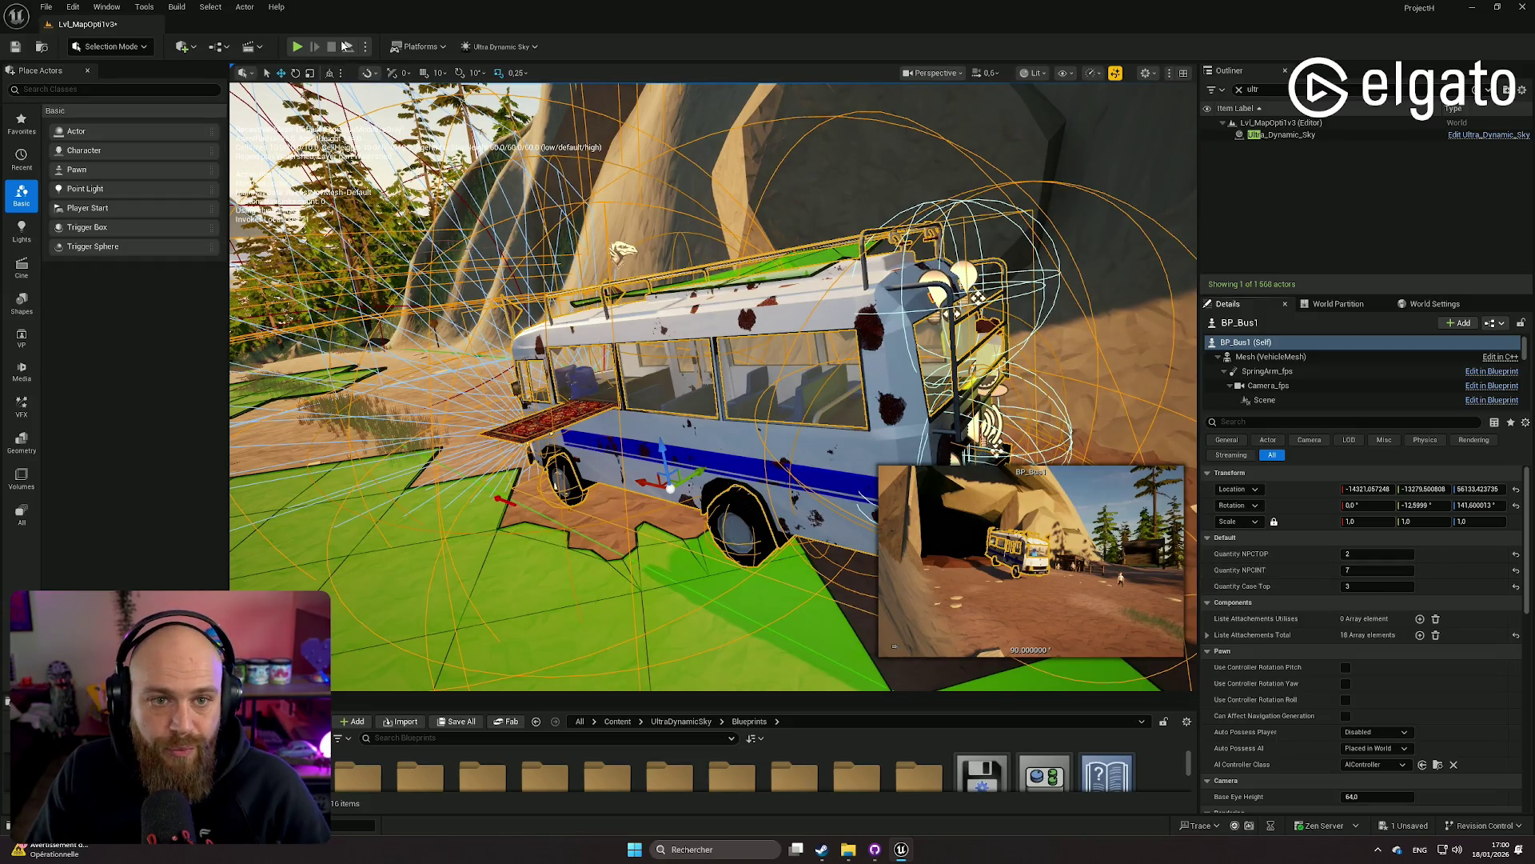
{"action": "key", "text": "alt+p"}
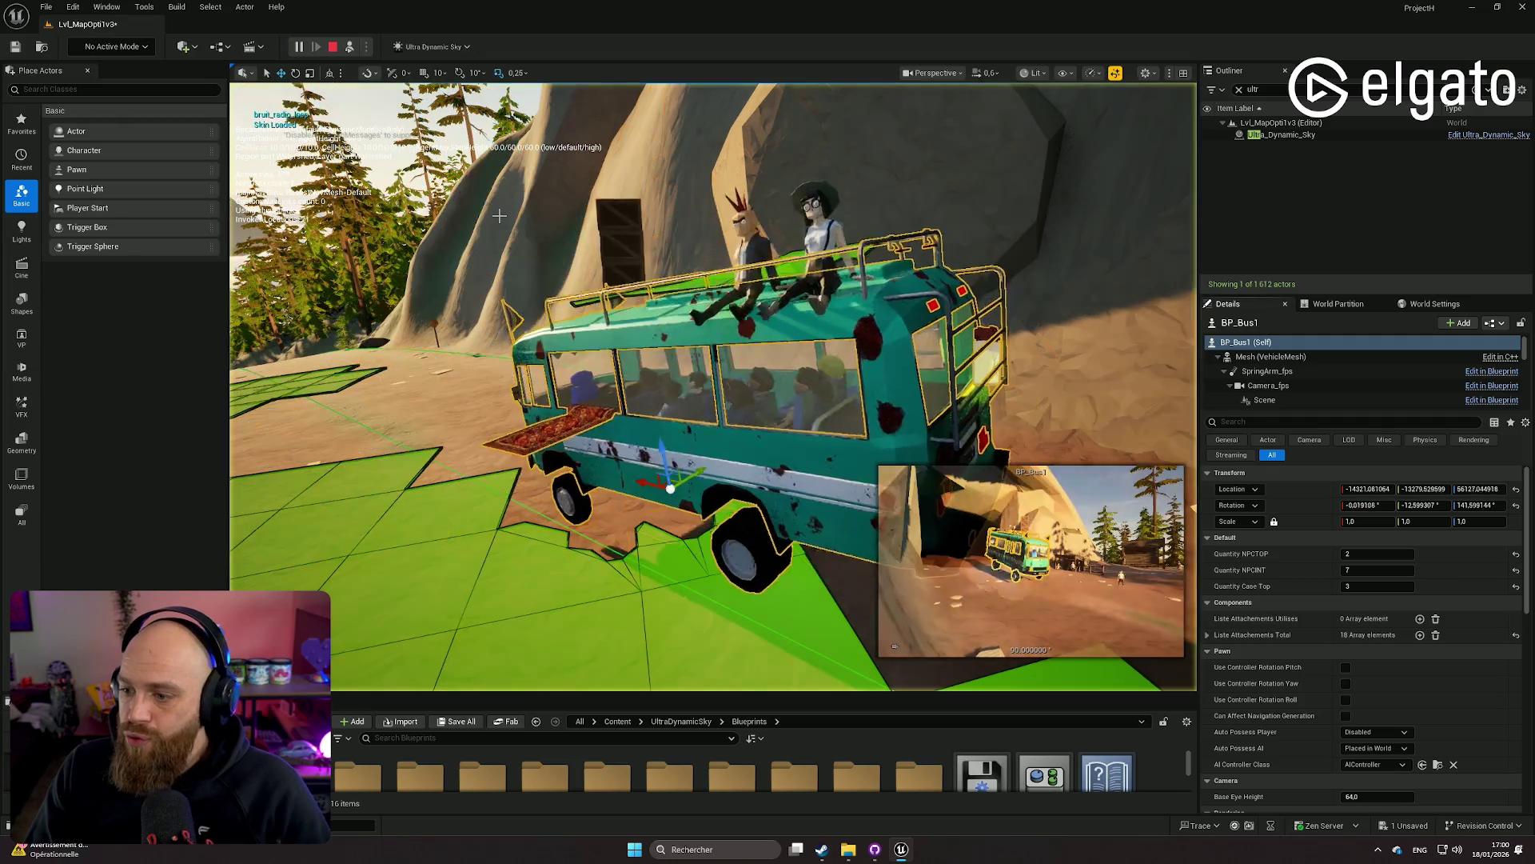
{"action": "key", "text": "f"}
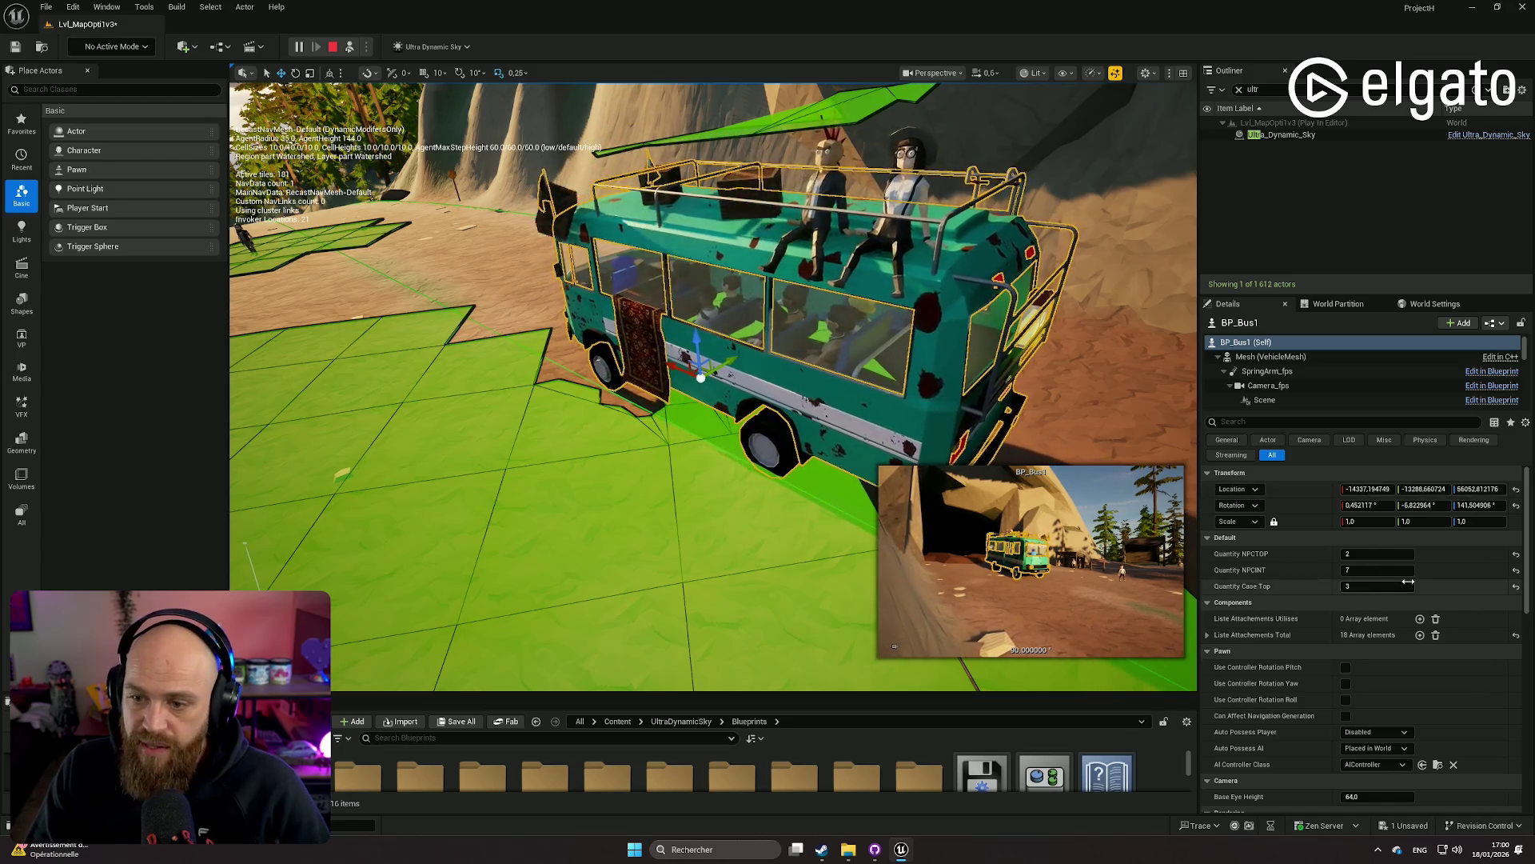
Raise Quantity NPCTOP to 7 and stop the simulation
{"action": "left_click", "coordinate": [1360, 554]}
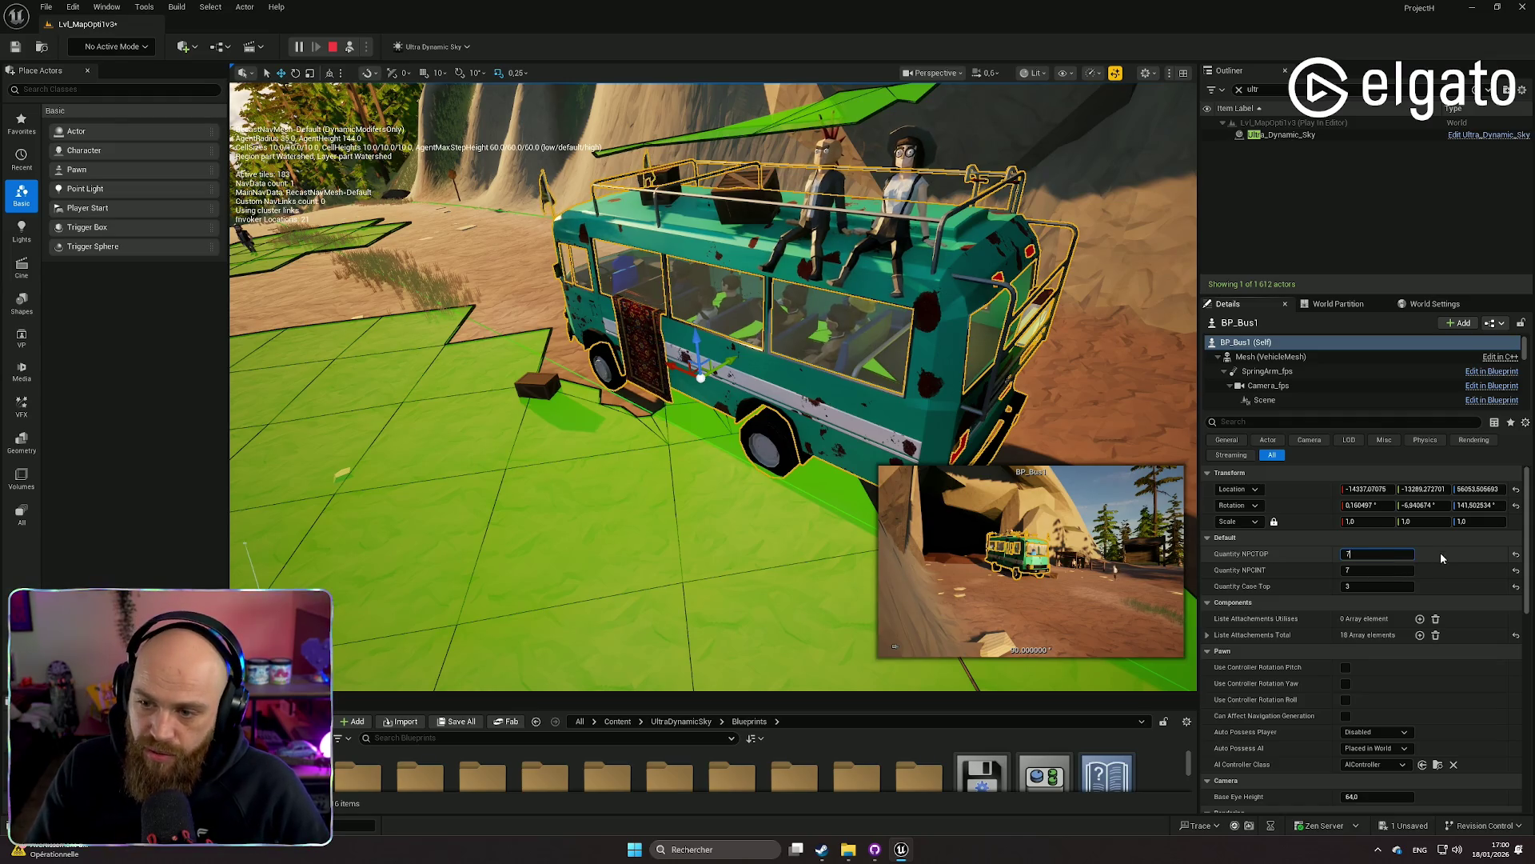
{"action": "key", "text": "Return"}
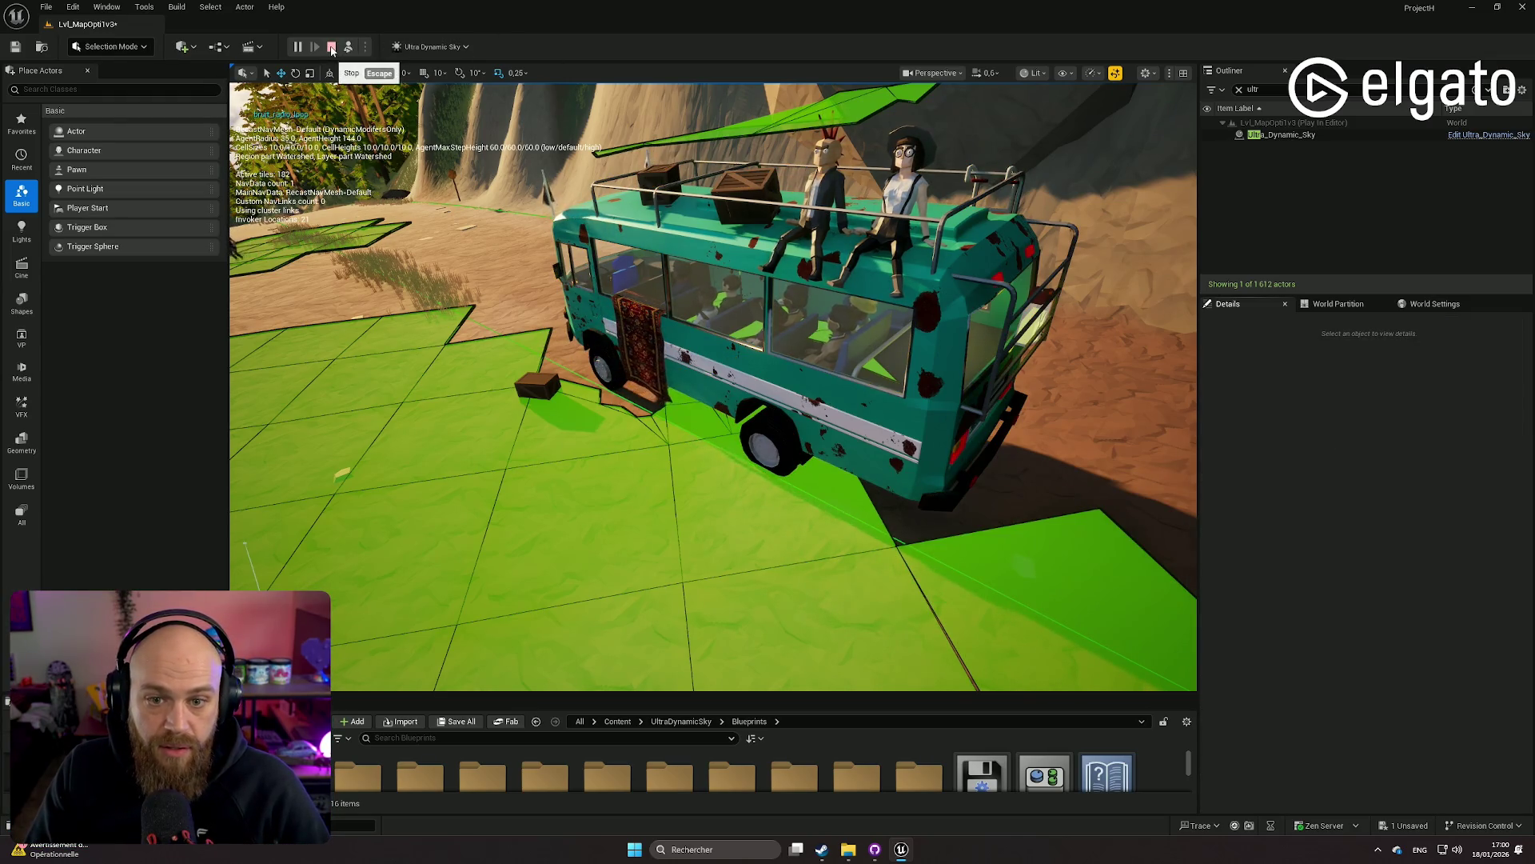
{"action": "left_click", "coordinate": [334, 47]}
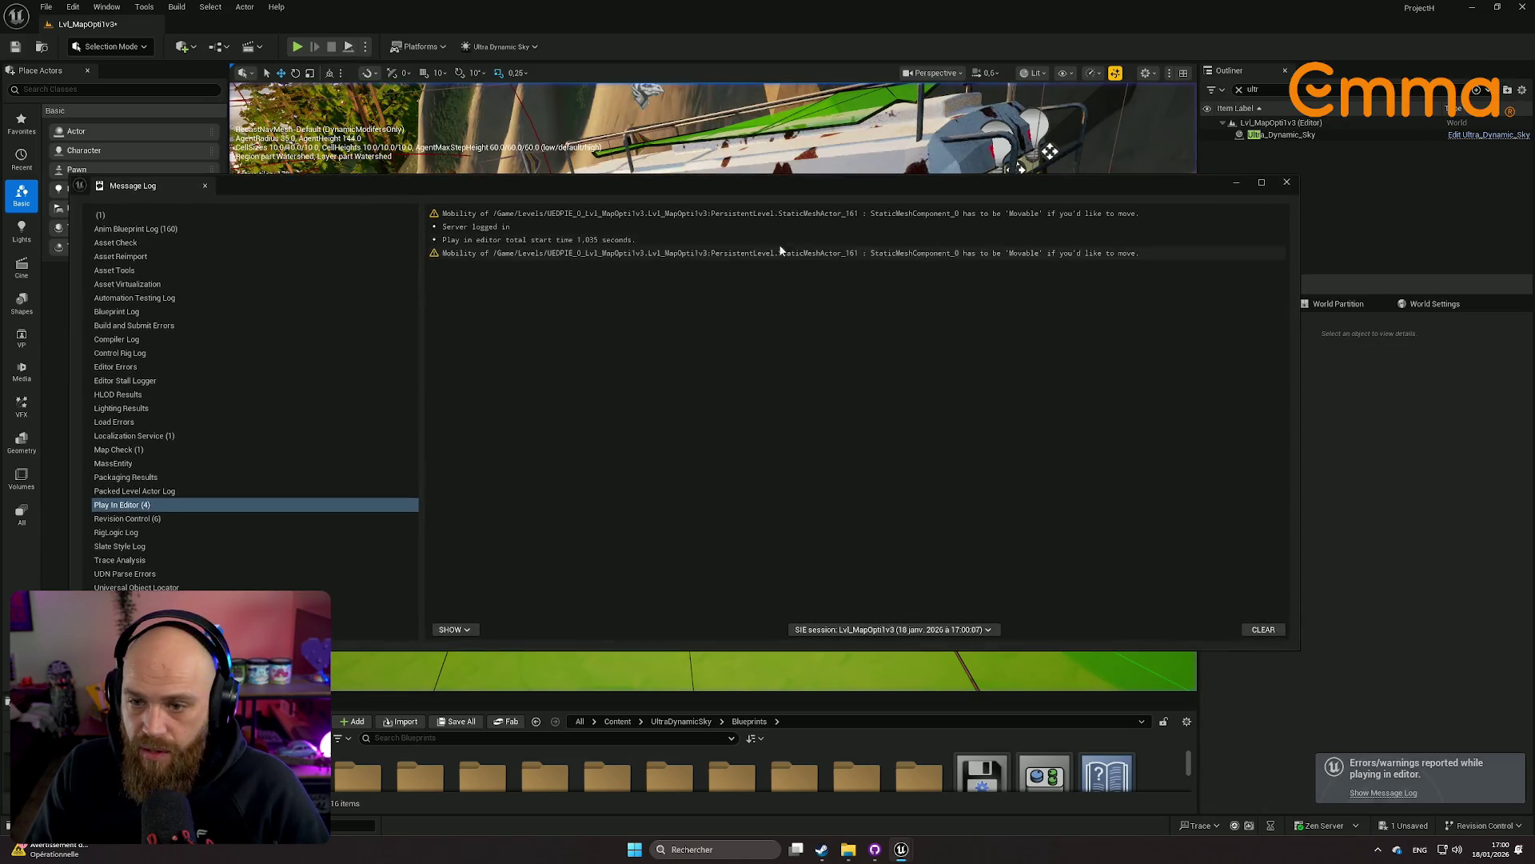
Simulate with seven roof passengers, watch the crowd atop the bus, then stop with Escape
{"action": "left_click", "coordinate": [1287, 182]}
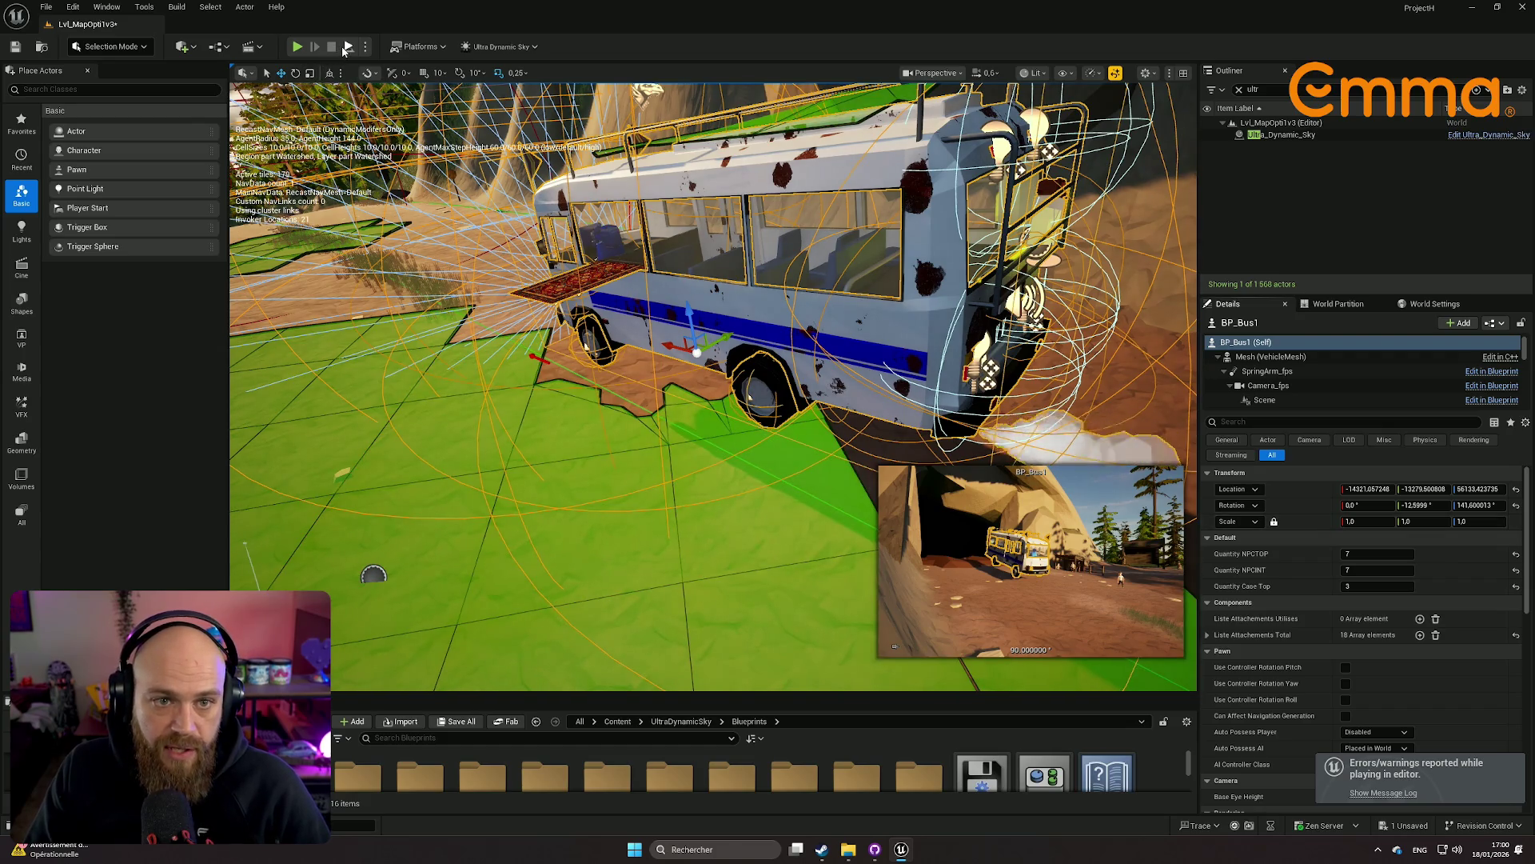
{"action": "key", "text": "alt+s"}
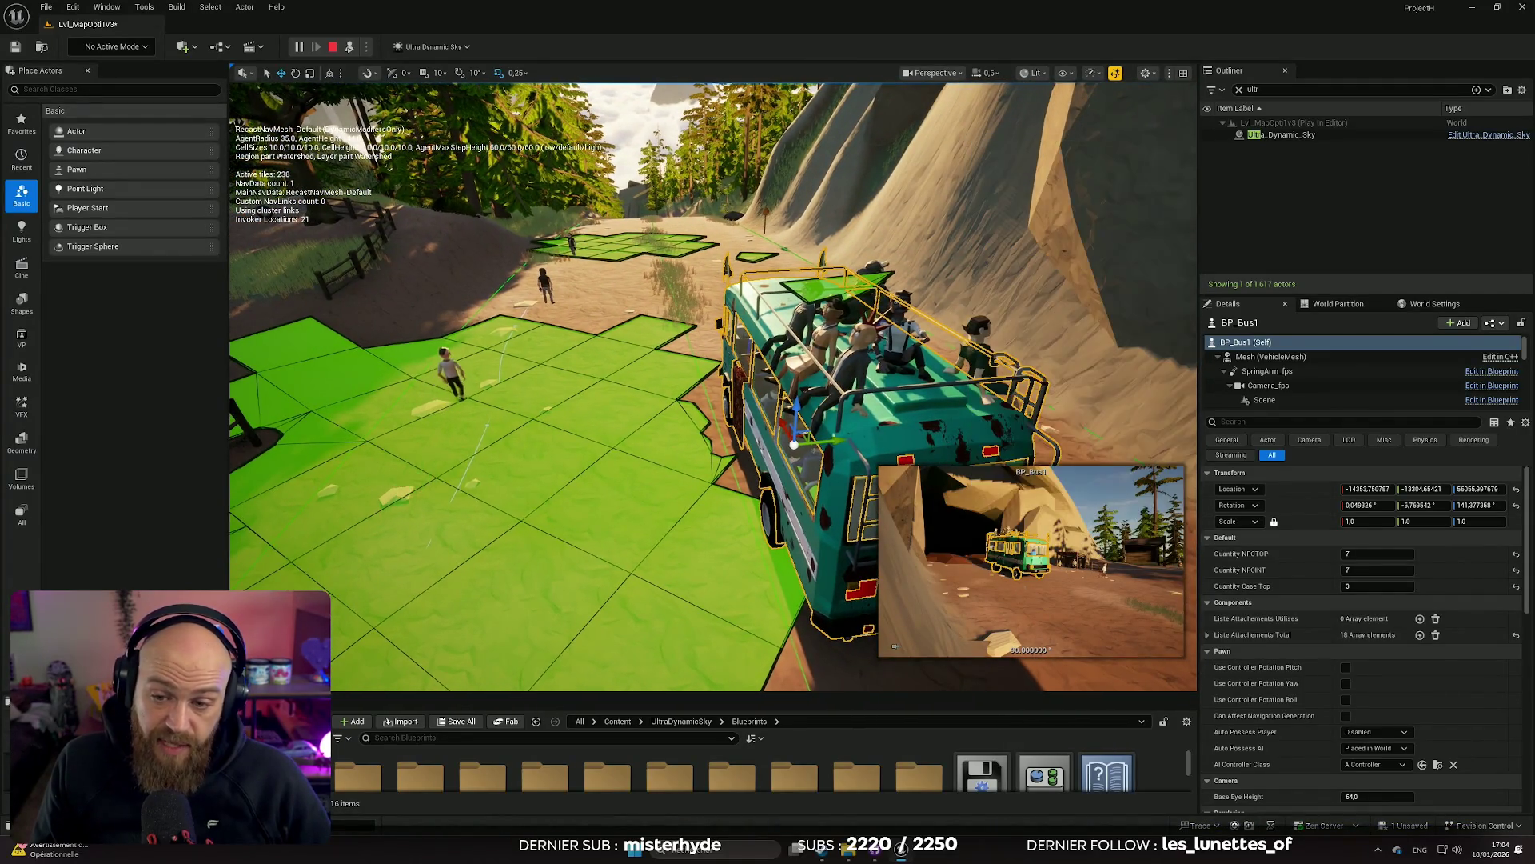
{"action": "right_click", "coordinate": [1033, 205]}
{"action": "left_click", "coordinate": [640, 327]}
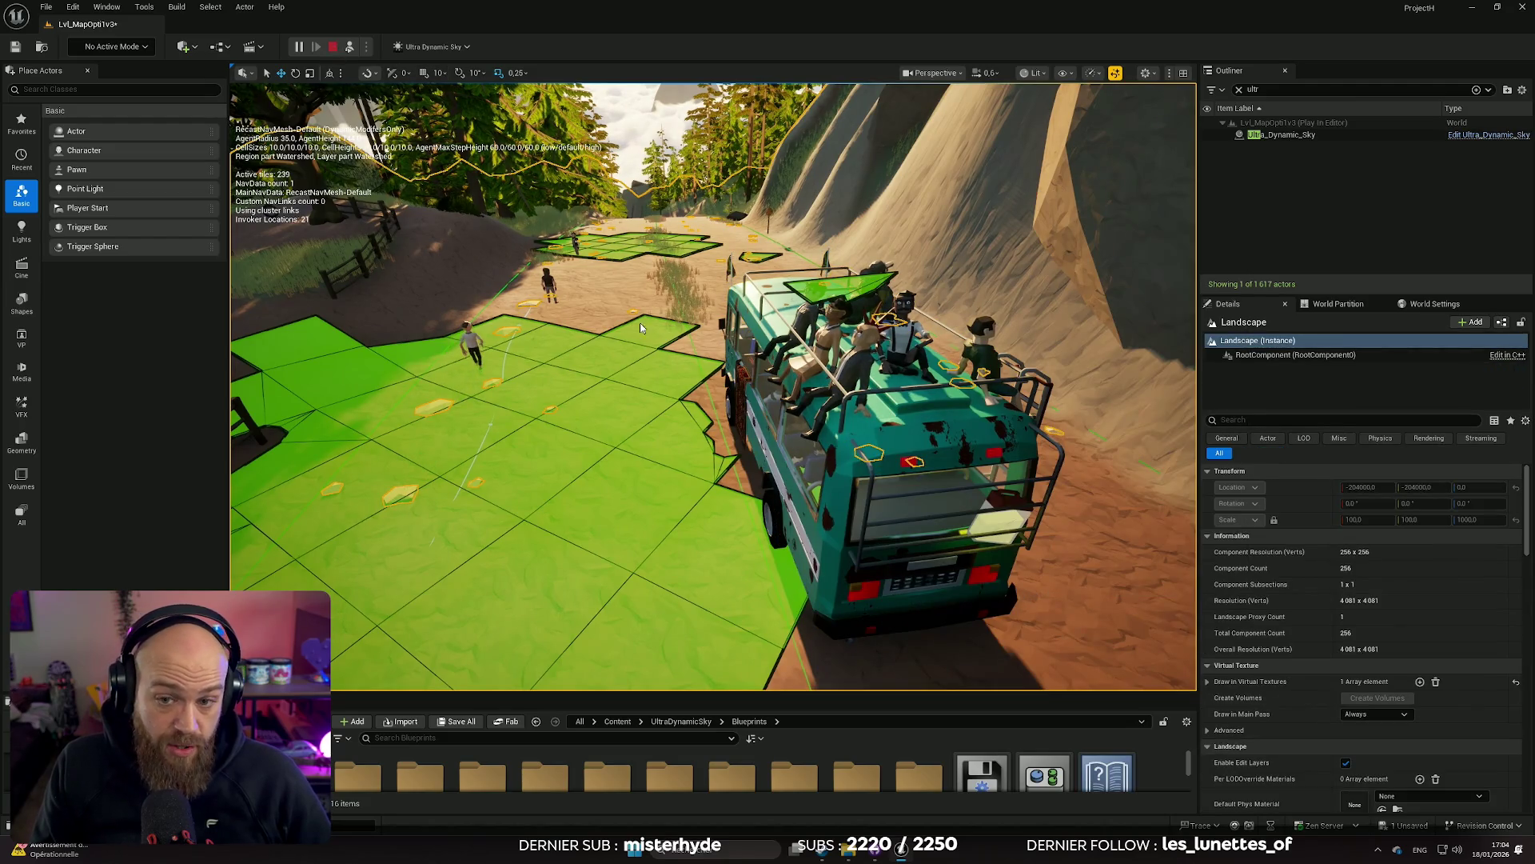
{"action": "key", "text": "Escape"}
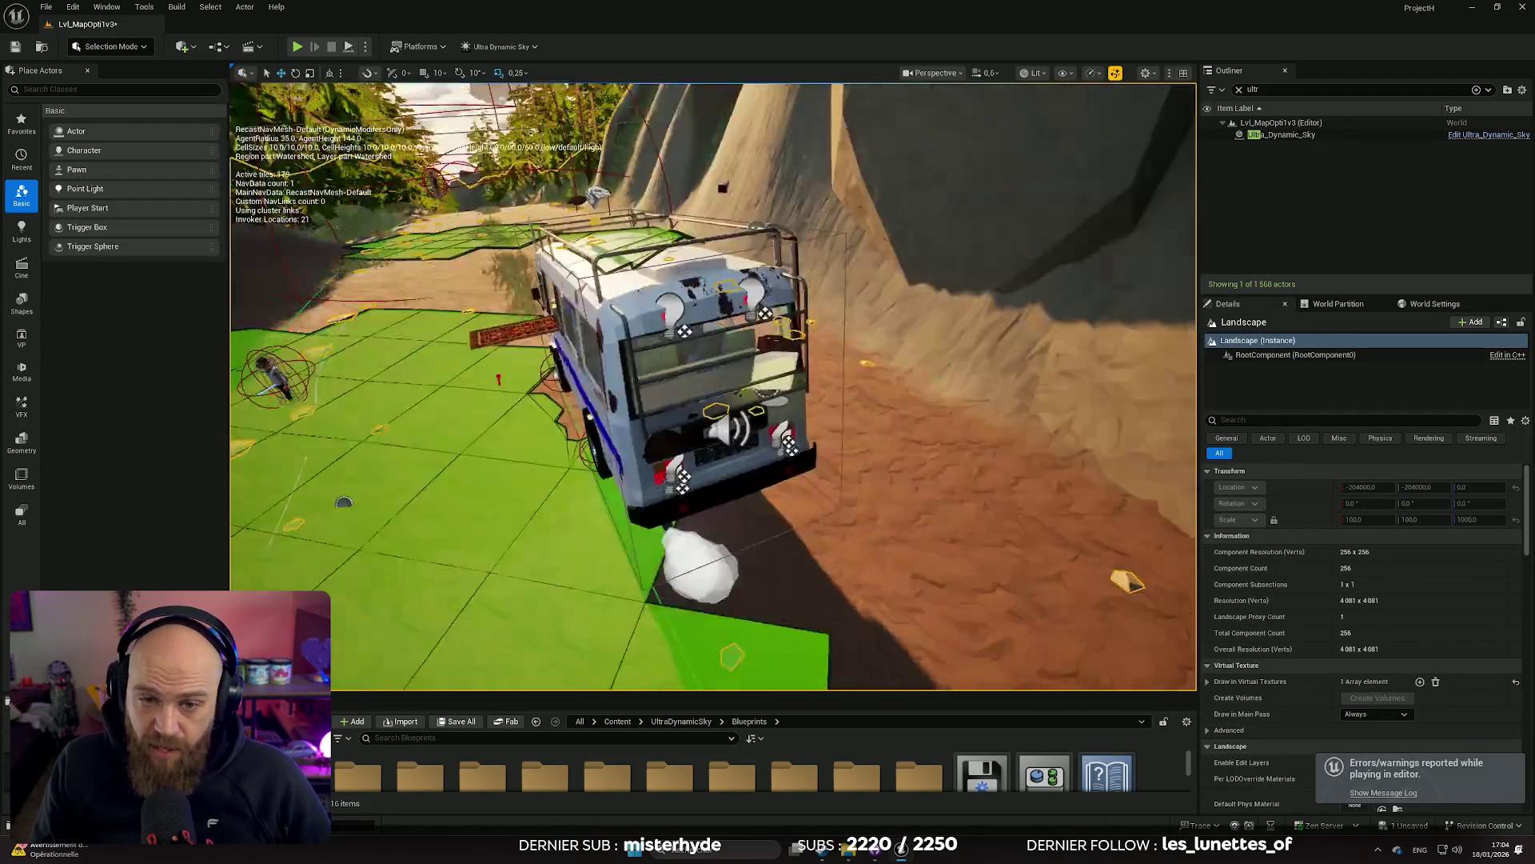
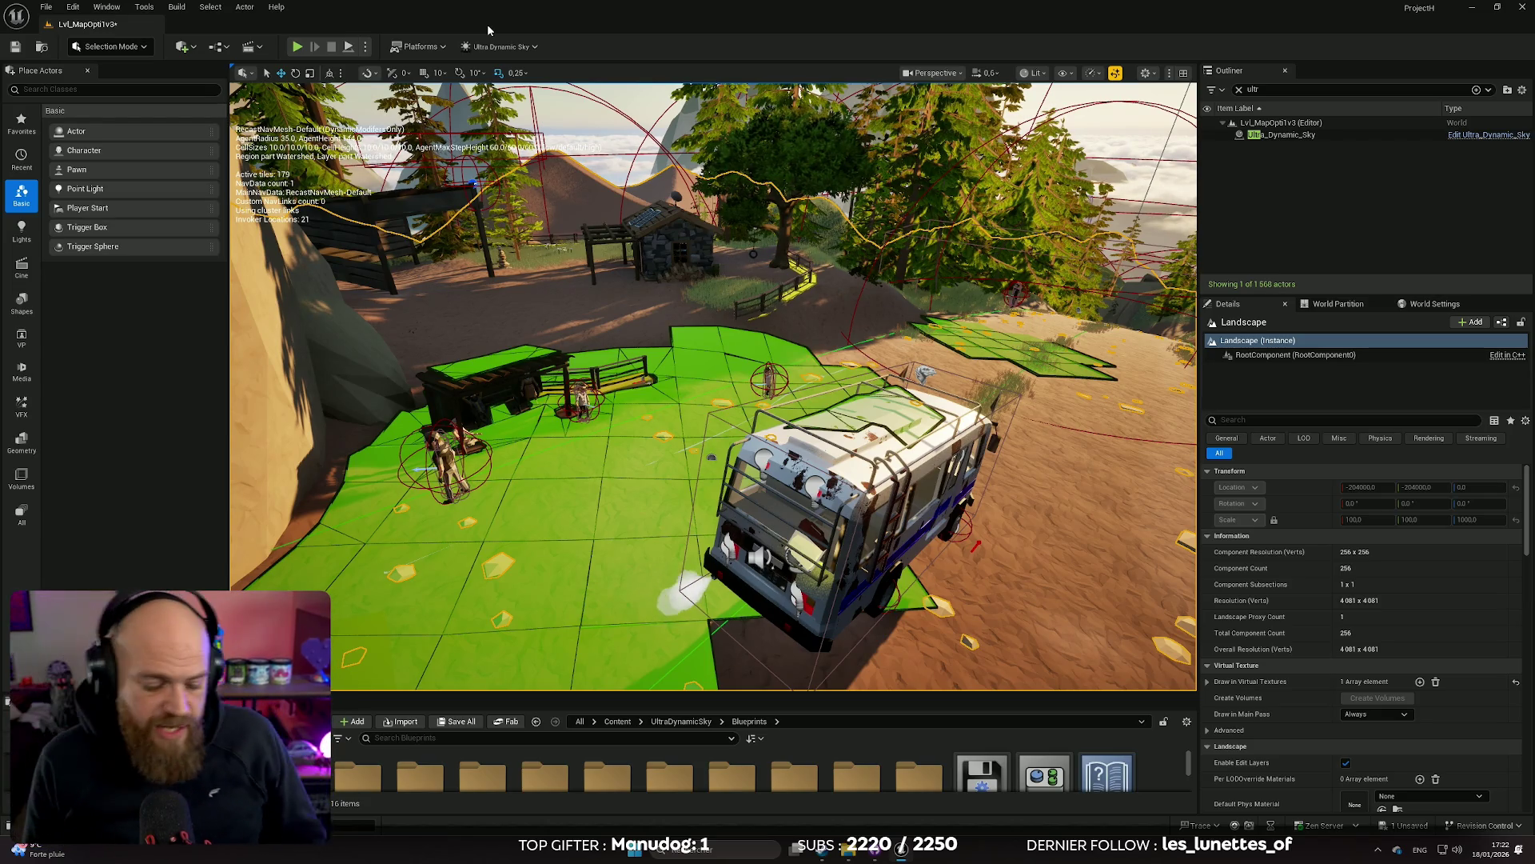
Frame the green navmesh and start Play In Editor, then select Ultra_Dynamic_Sky and a walking NPC
{"action": "mouse_move", "coordinate": [712, 384]}
{"action": "left_mouse_down"}
{"action": "mouse_move", "coordinate": [616, 339]}
{"action": "mouse_move", "coordinate": [502, 373]}
{"action": "left_mouse_up"}
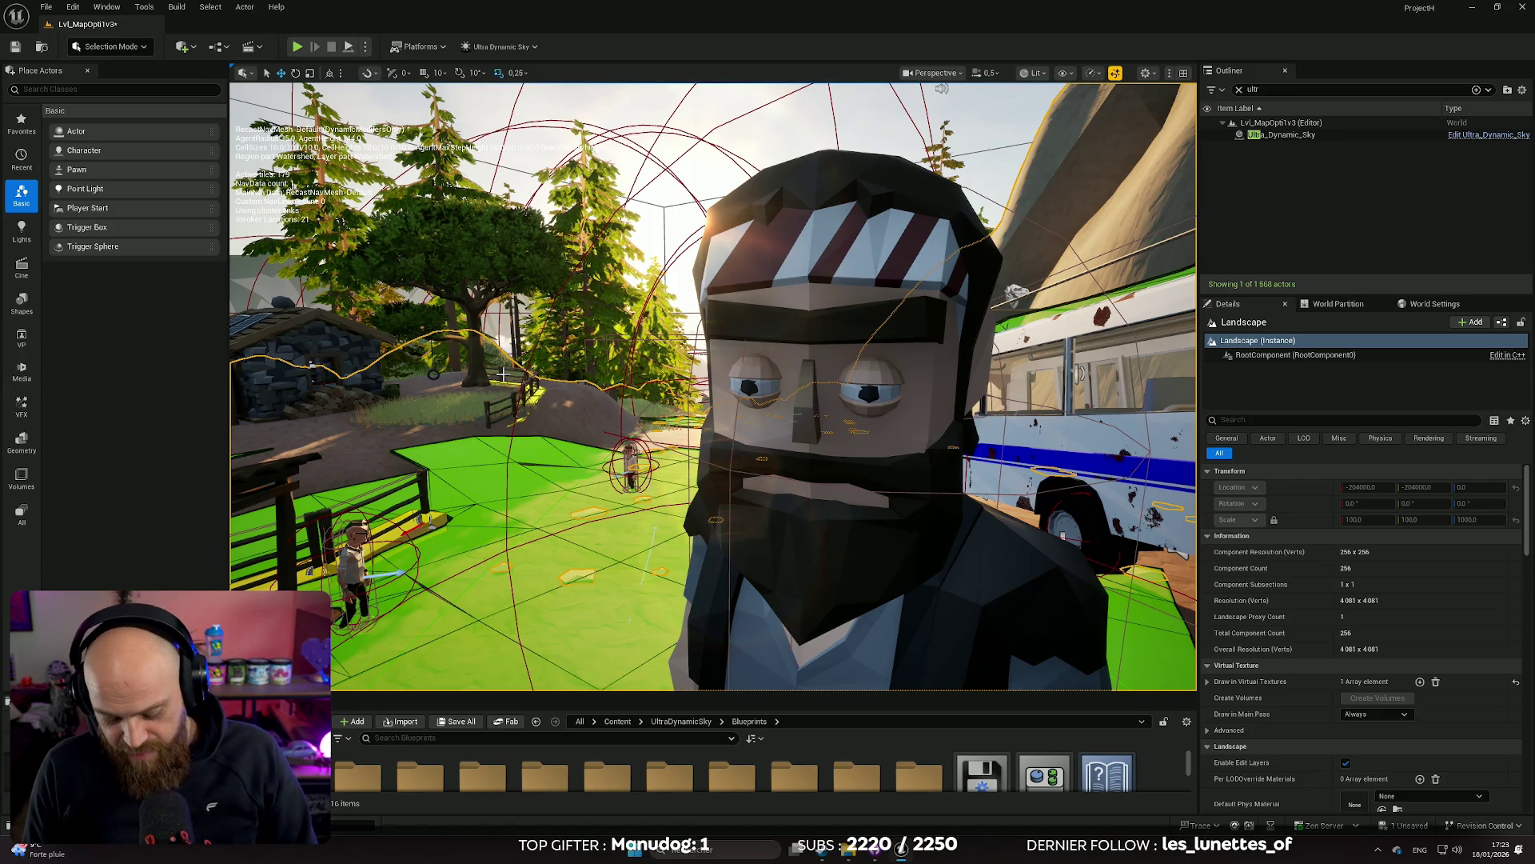
{"action": "mouse_move", "coordinate": [503, 374]}
{"action": "left_mouse_down"}
{"action": "mouse_move", "coordinate": [505, 512]}
{"action": "mouse_move", "coordinate": [503, 432]}
{"action": "left_mouse_up"}
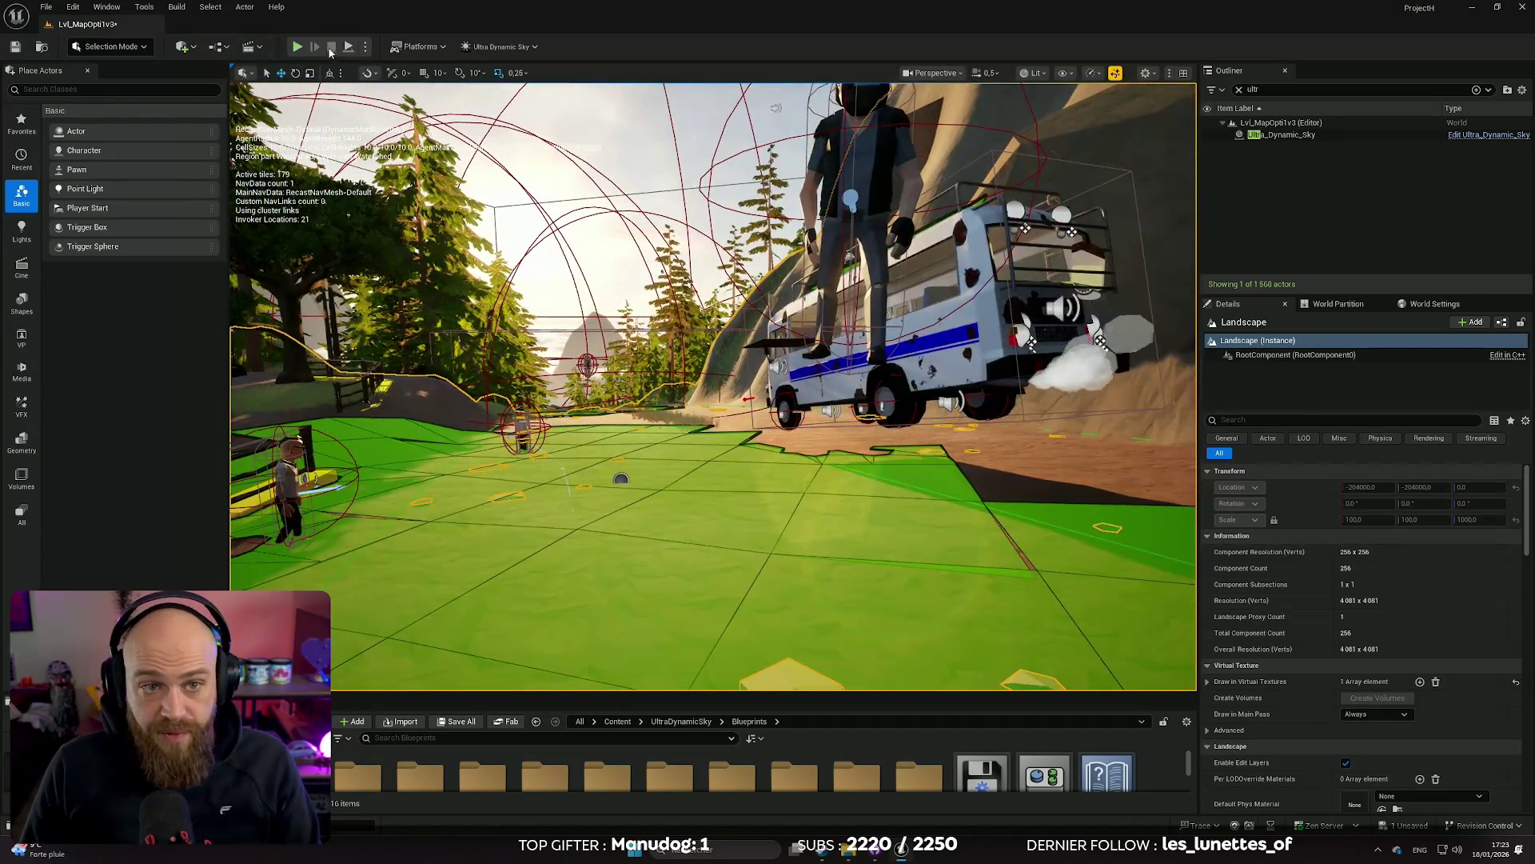
{"action": "left_click", "coordinate": [350, 48]}
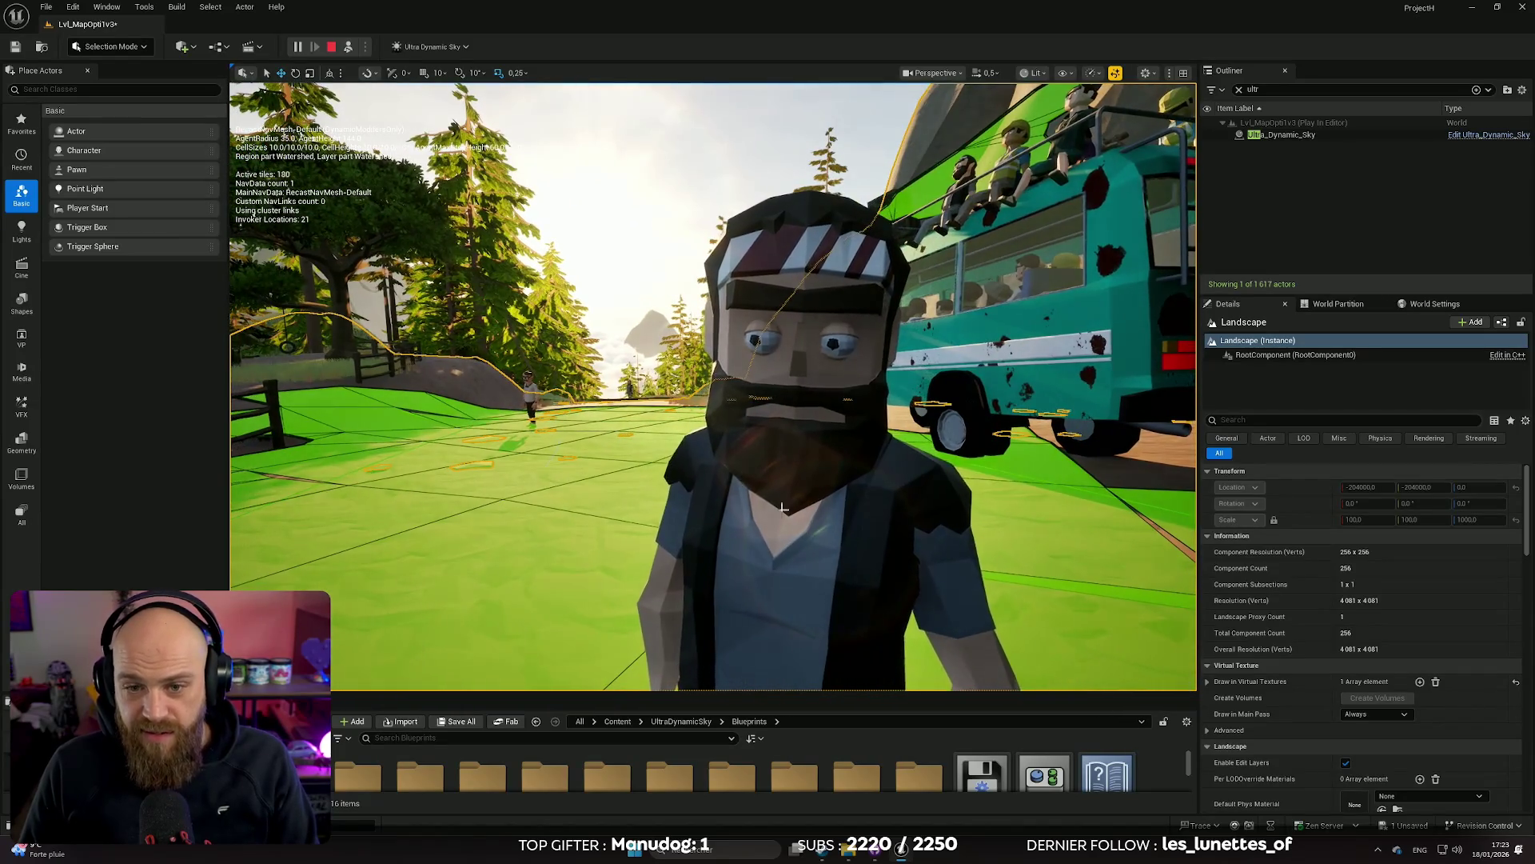
{"action": "left_click", "coordinate": [1282, 135]}
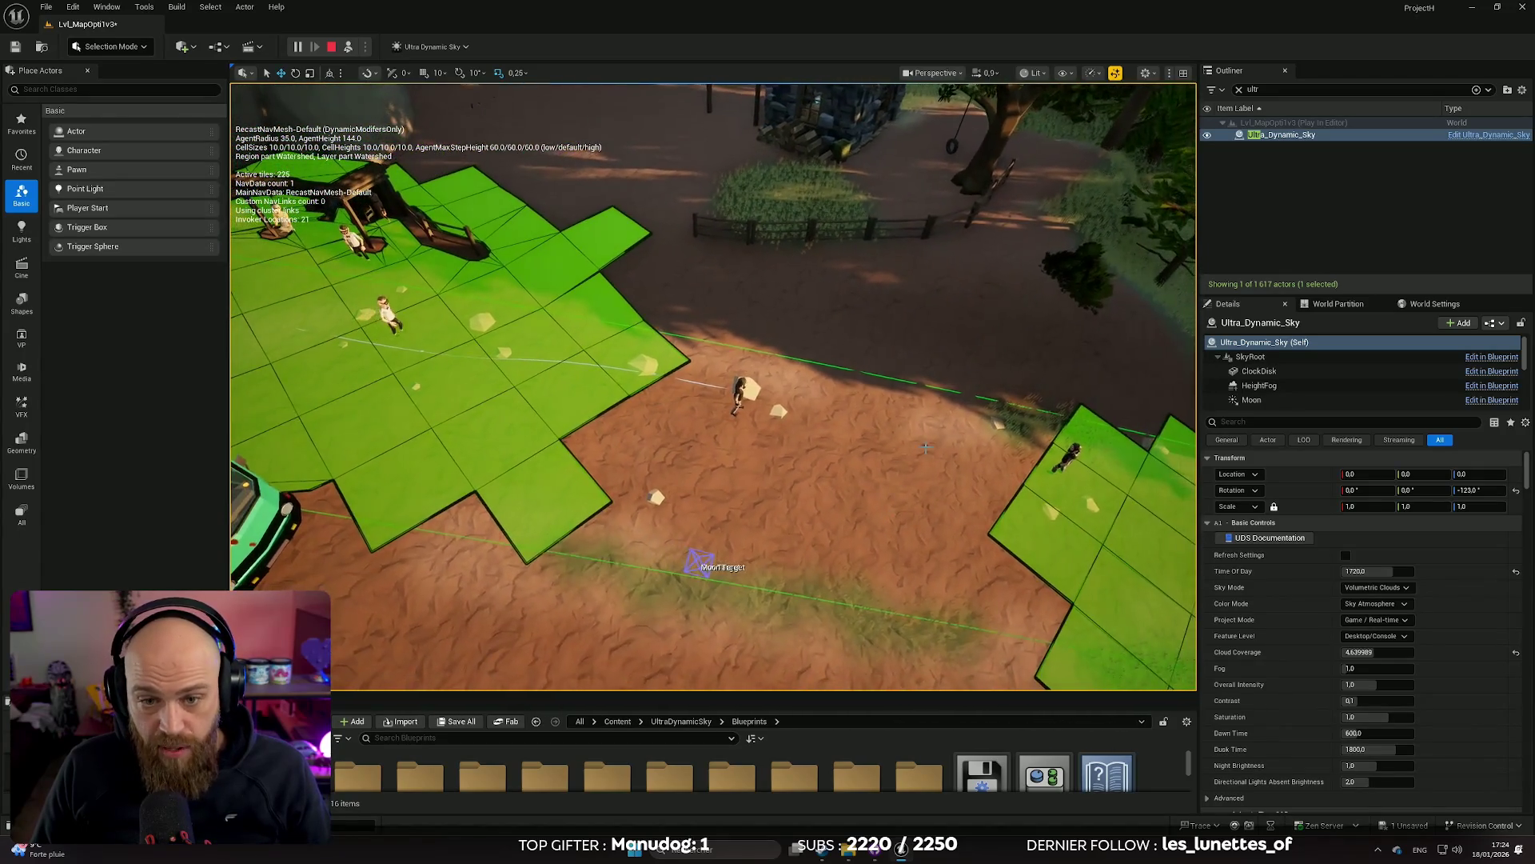
{"action": "left_click", "coordinate": [739, 397]}
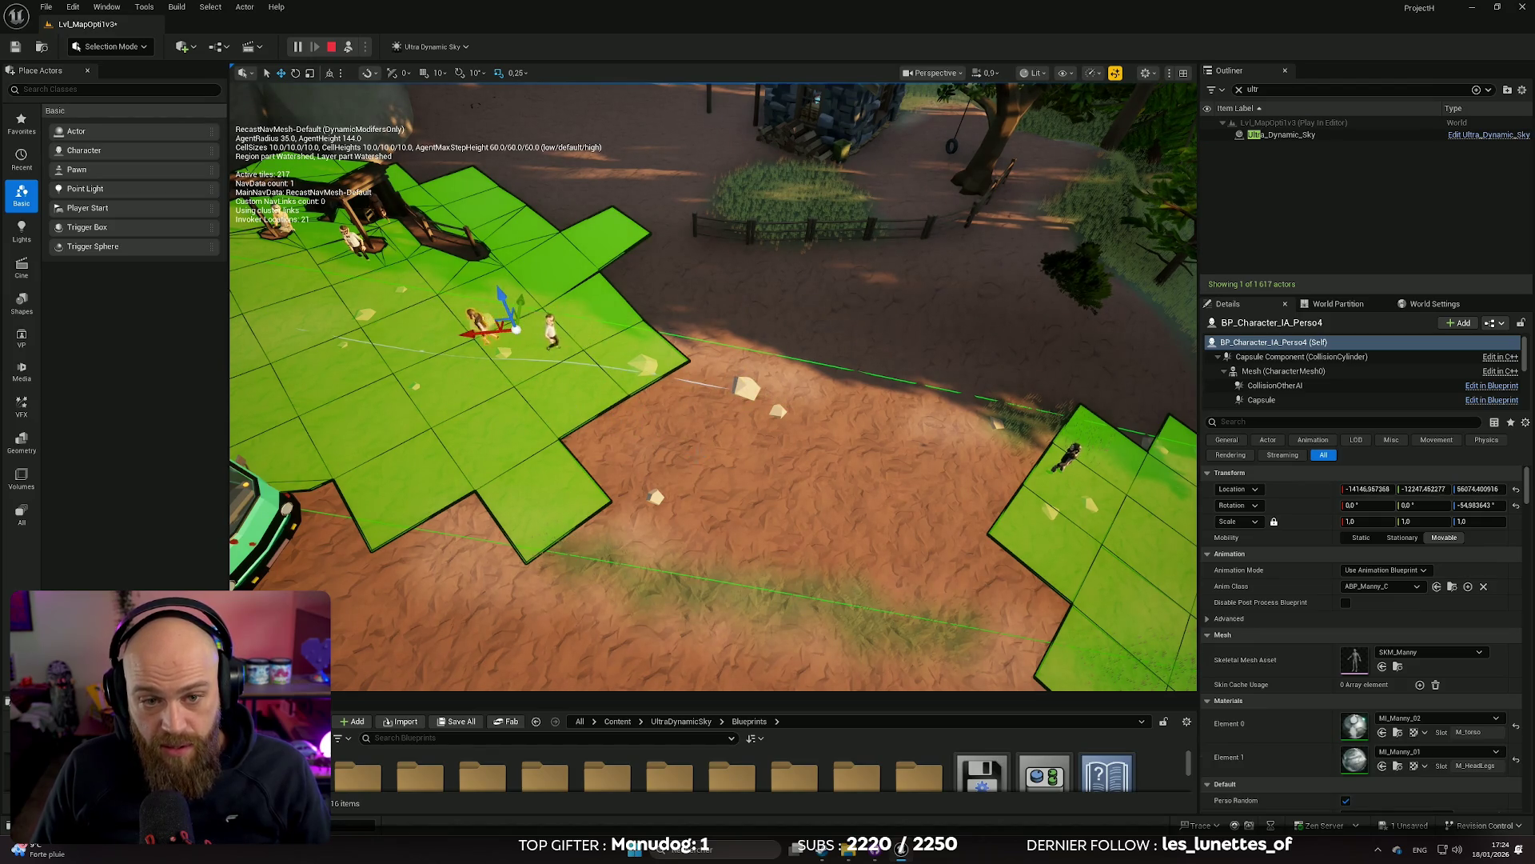
Focus the camera on the selected NPC riding the bus, then stop the play session
{"action": "key", "text": "f"}
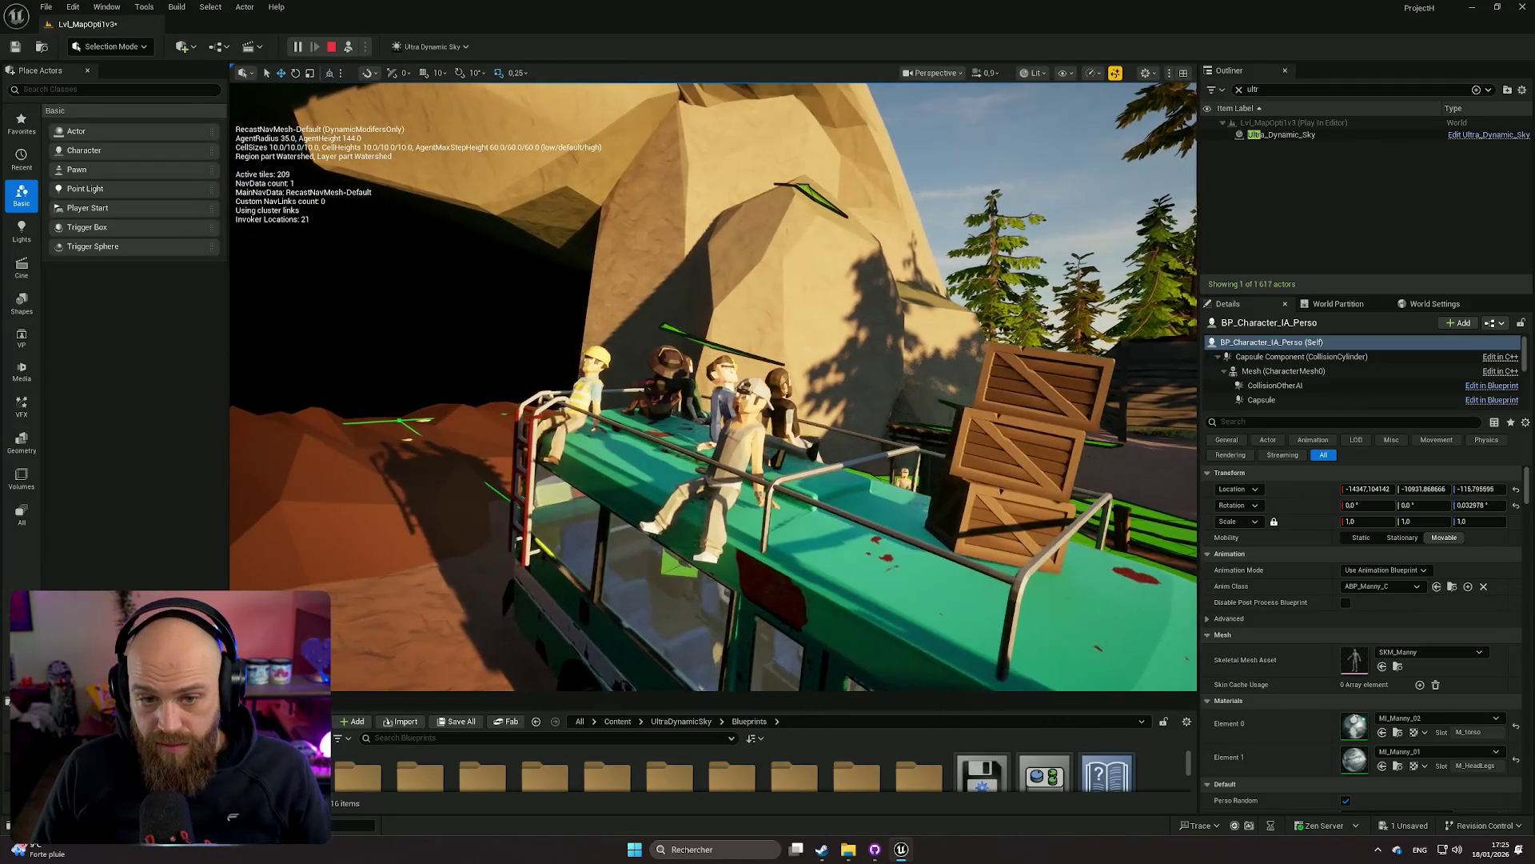
{"action": "left_click", "coordinate": [330, 48]}
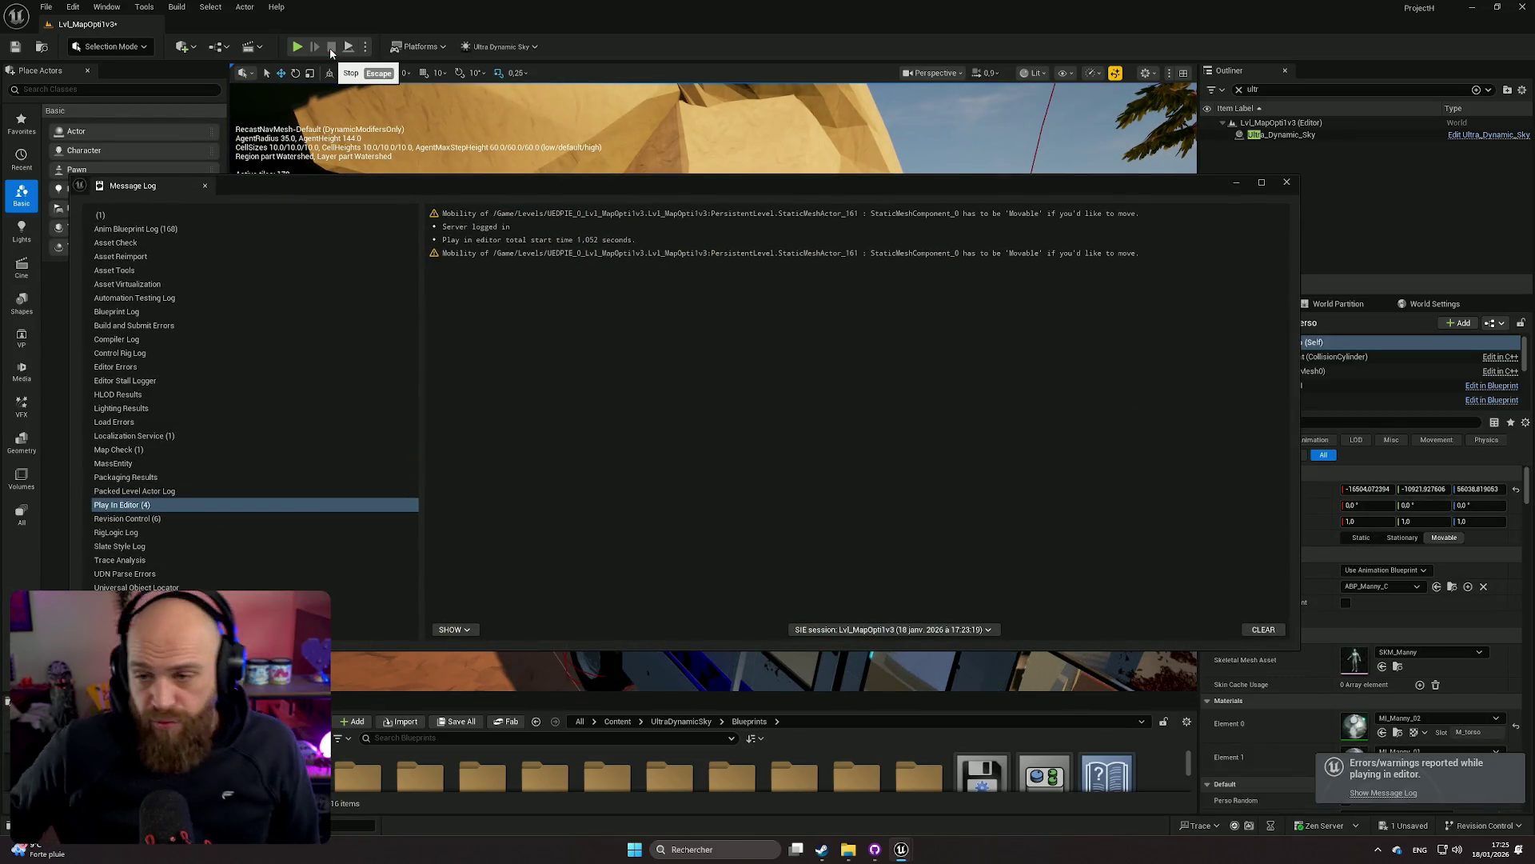
Dismiss the Message Log warnings and close the editor, answering the Save Content prompt
{"action": "left_click", "coordinate": [1284, 184]}
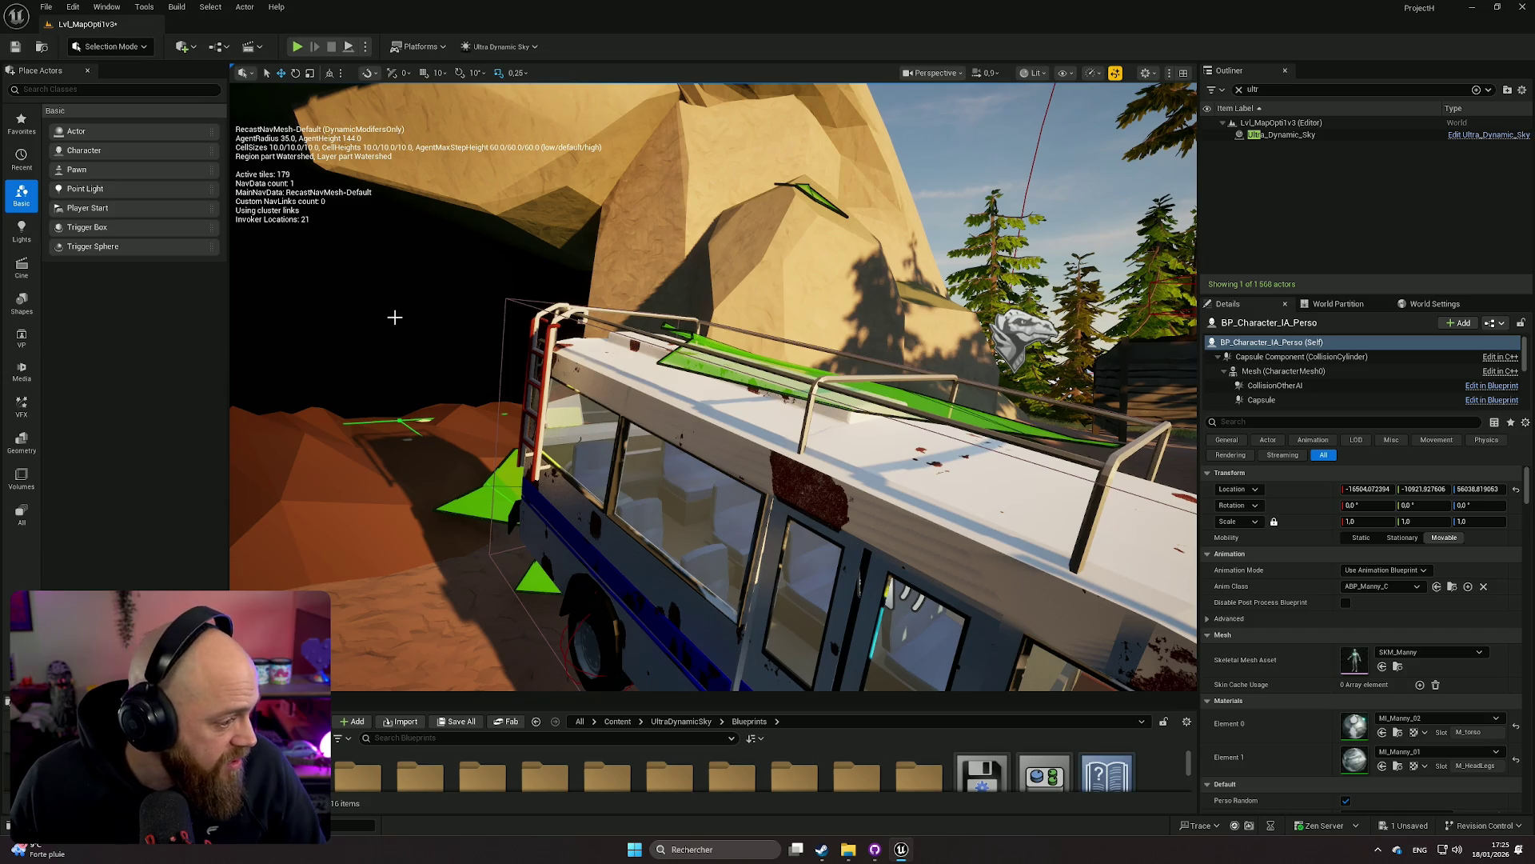
{"action": "left_click", "coordinate": [1524, 7]}
{"action": "left_click", "coordinate": [871, 560]}
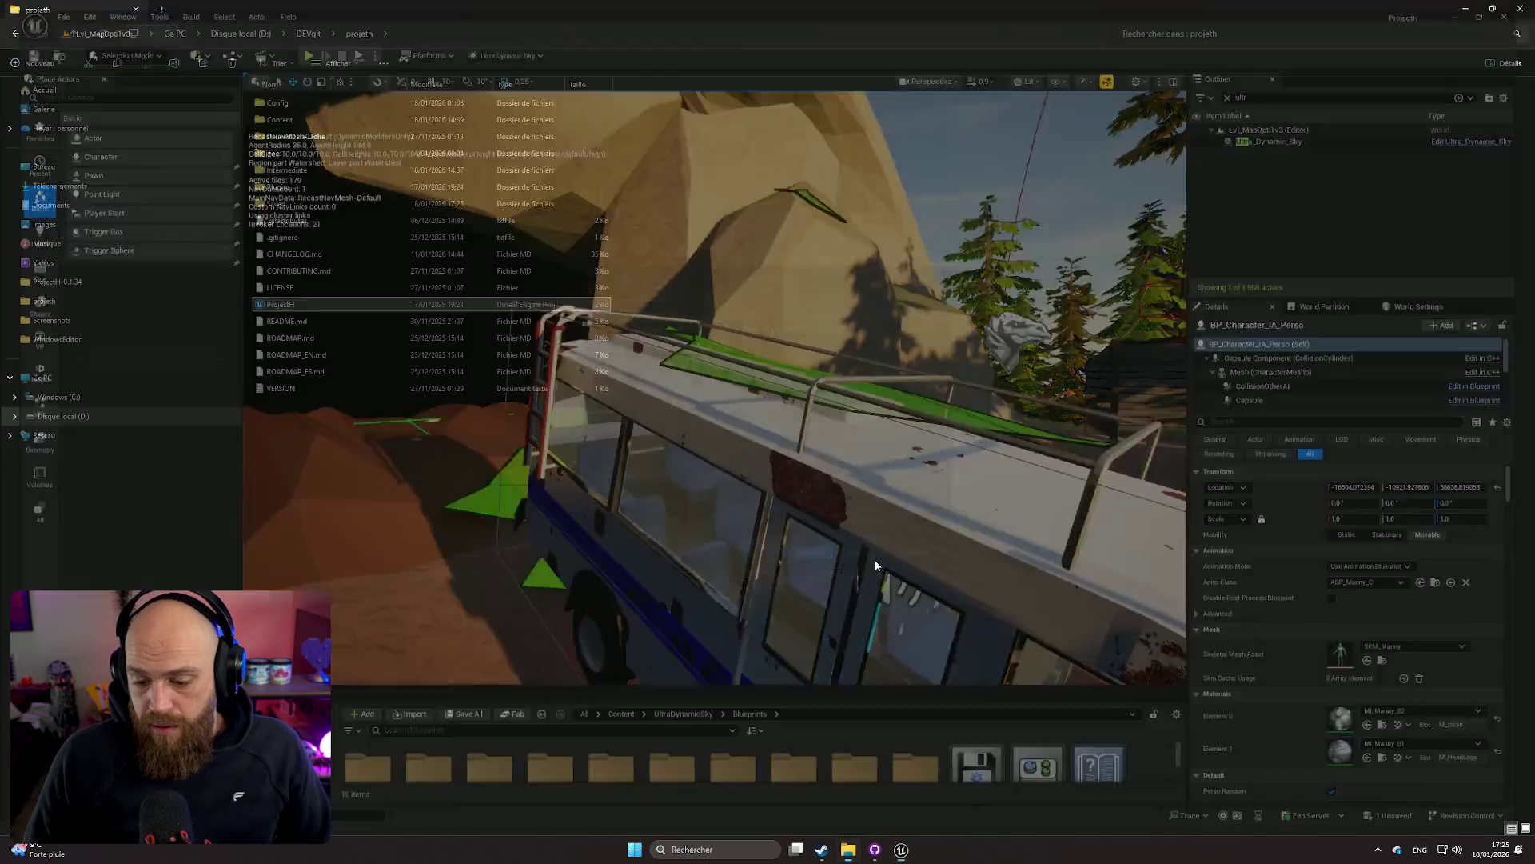